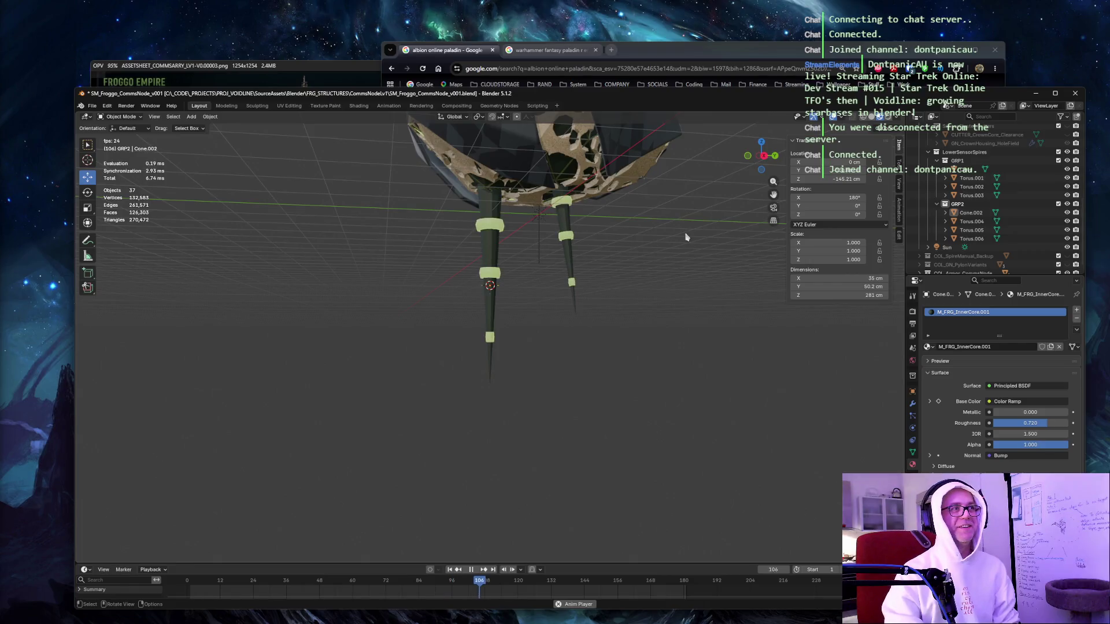
Copy the GRP1 collection and rename GRP2's cone to Cone.001.
{"action": "left_click", "coordinate": [937, 204]}
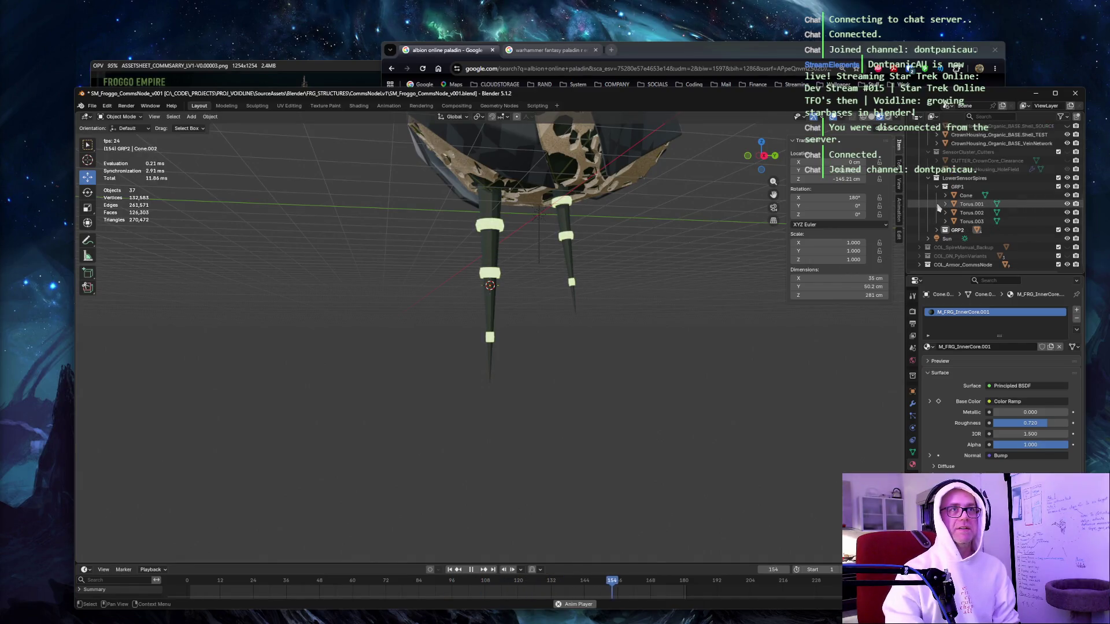
{"action": "left_click", "coordinate": [965, 188]}
{"action": "key", "text": "ctrl+c"}
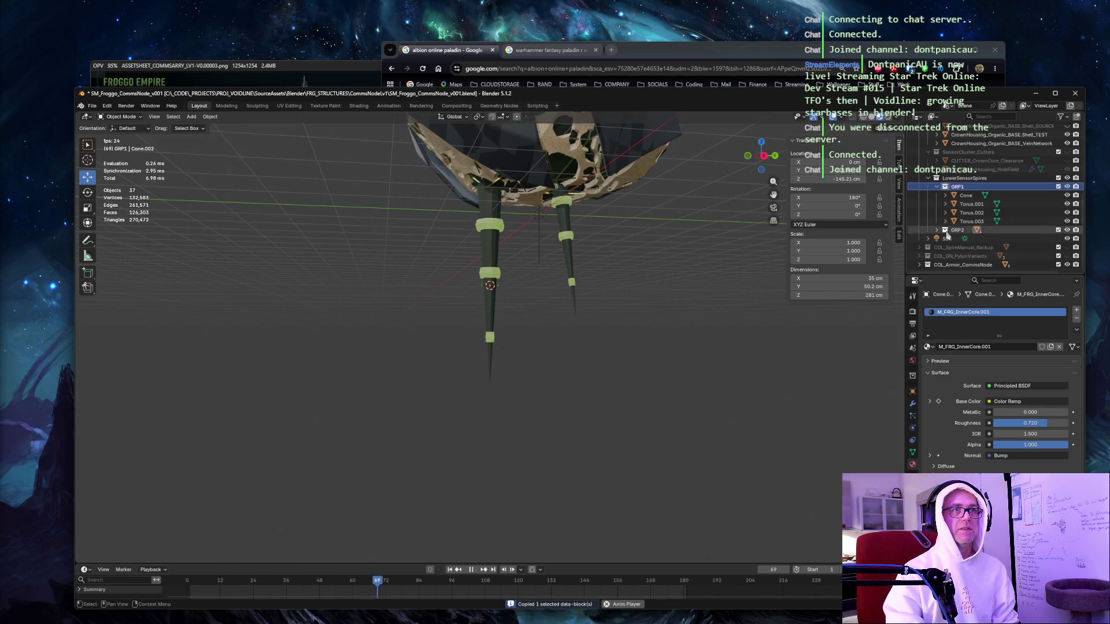
{"action": "left_click", "coordinate": [937, 230]}
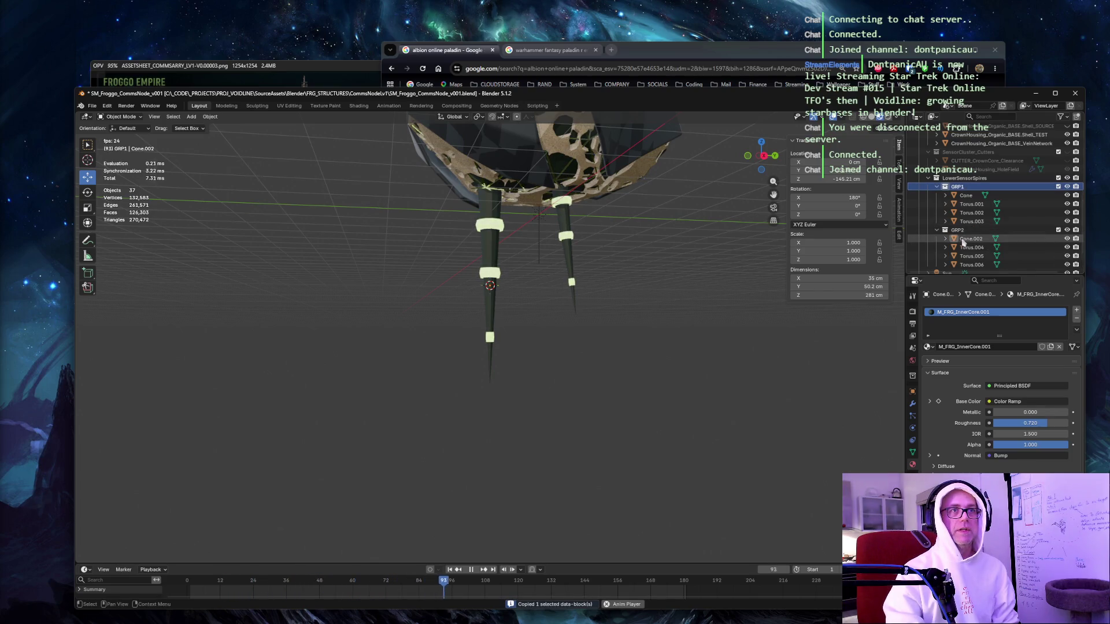
{"action": "double_click", "coordinate": [966, 196]}
{"action": "type", "text": ".003"}
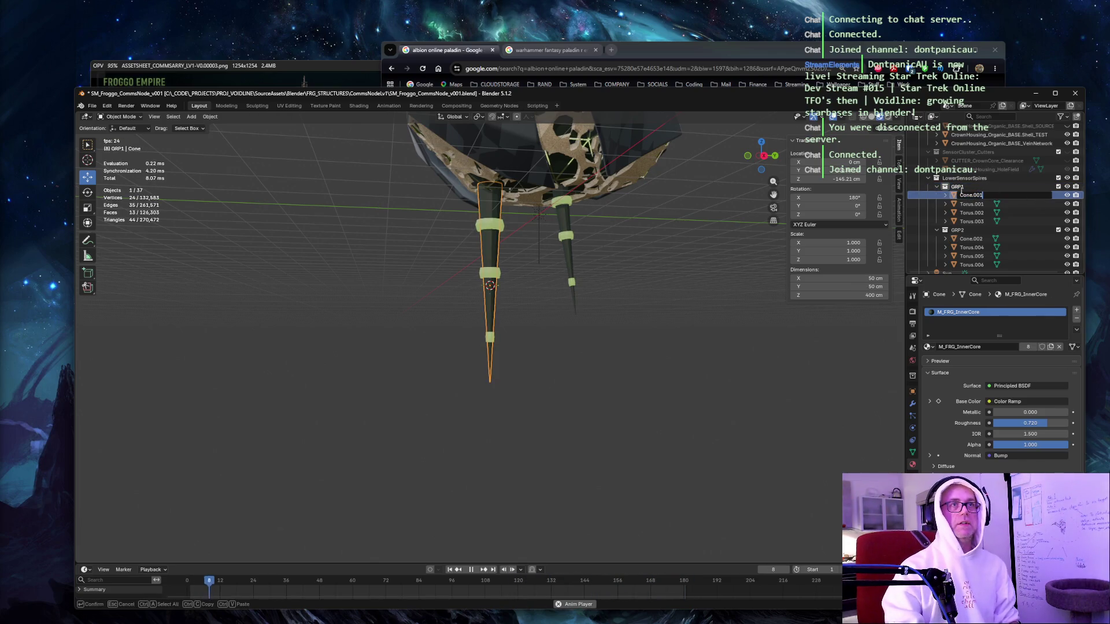
{"action": "key", "text": "Return"}
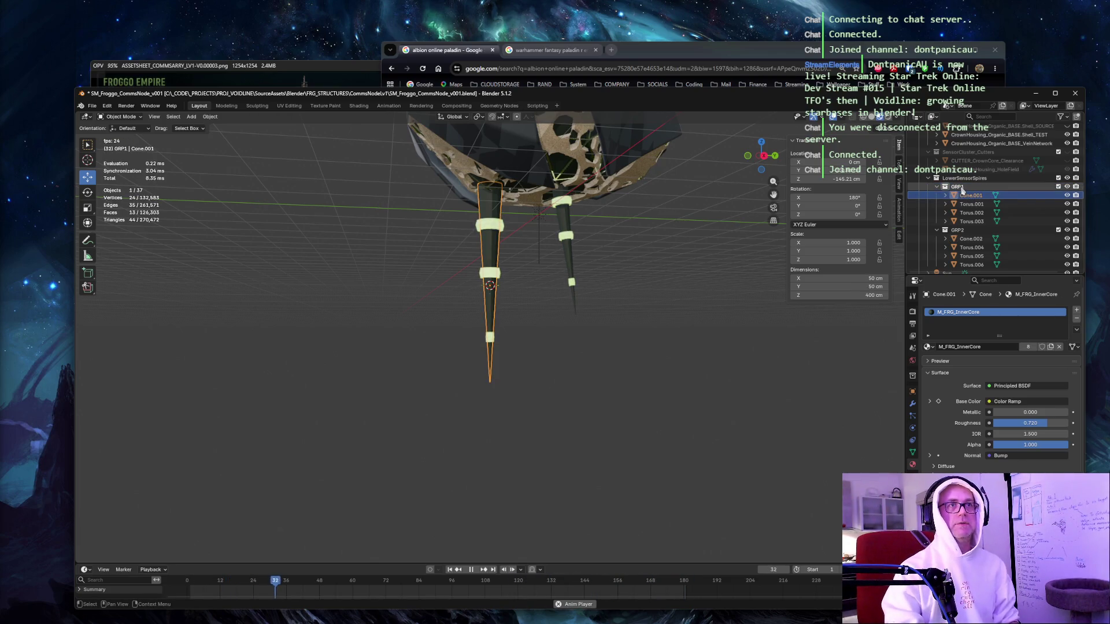
Paste a copy of GRP1 into LowerSensorSpires and name it GRP3.
{"action": "left_click", "coordinate": [937, 187]}
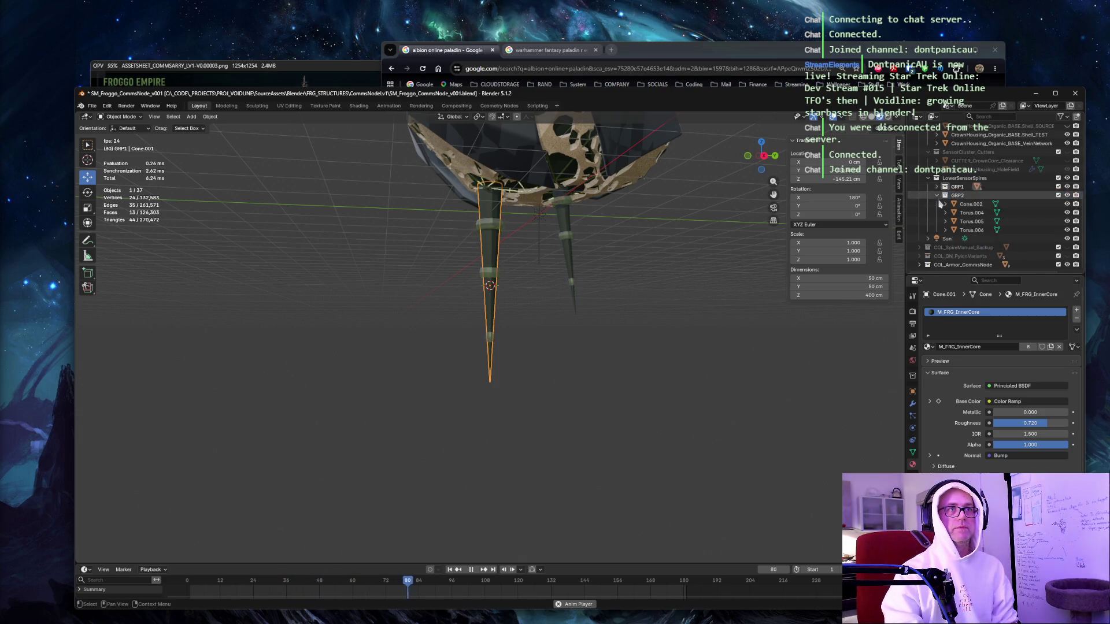
{"action": "left_click", "coordinate": [937, 195]}
{"action": "left_click", "coordinate": [957, 222]}
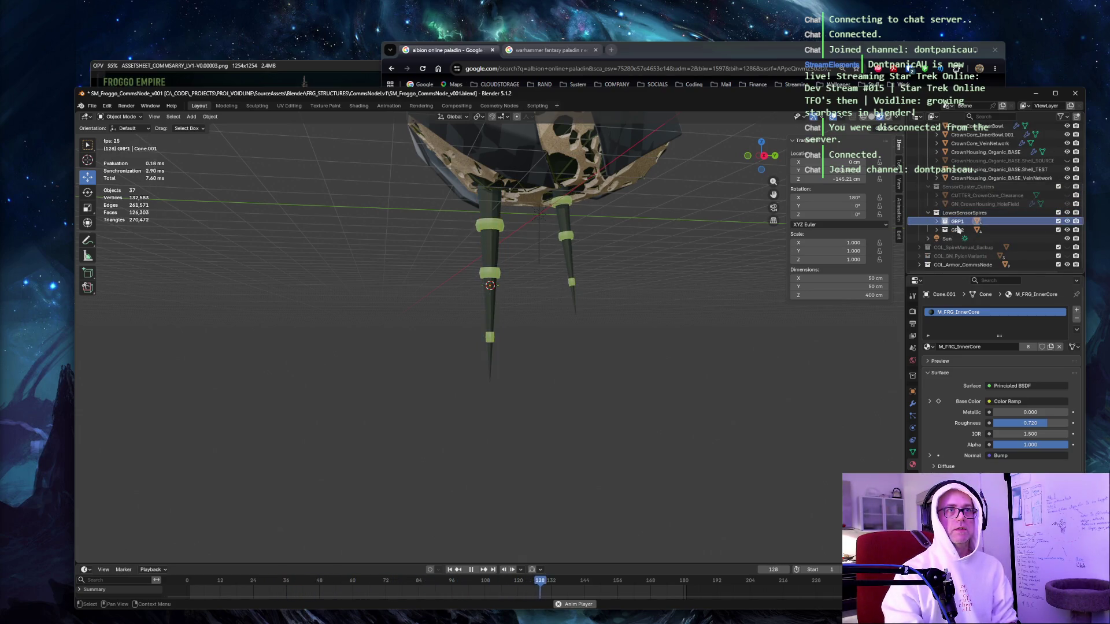
{"action": "key", "text": "ctrl+c"}
{"action": "left_click", "coordinate": [965, 212]}
{"action": "key", "text": "ctrl+v"}
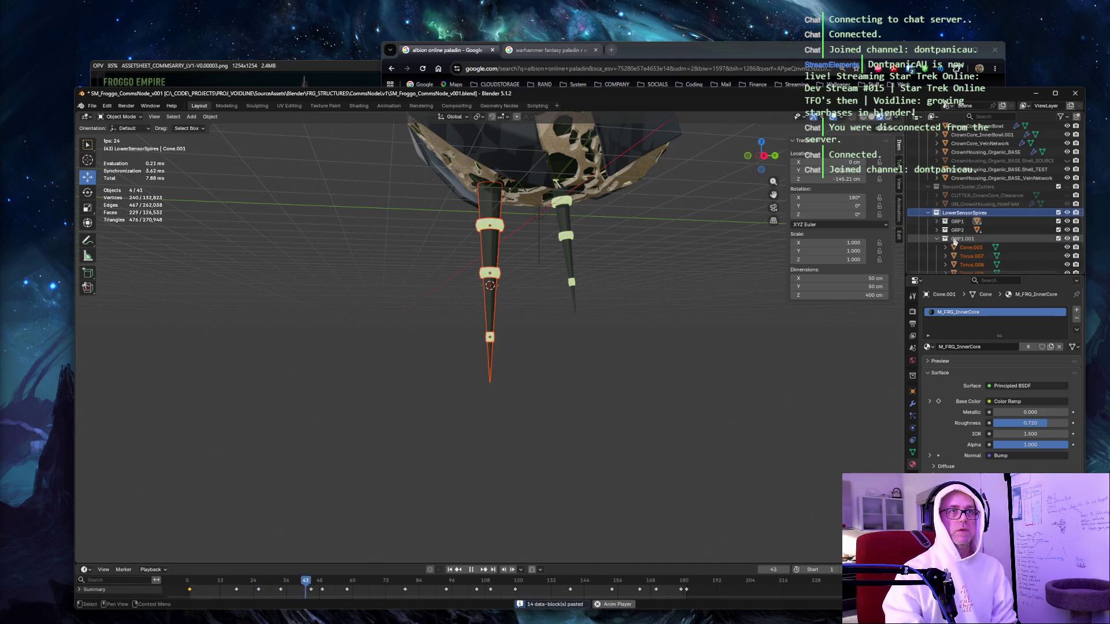
{"action": "double_click", "coordinate": [957, 239]}
{"action": "key", "text": "Return"}
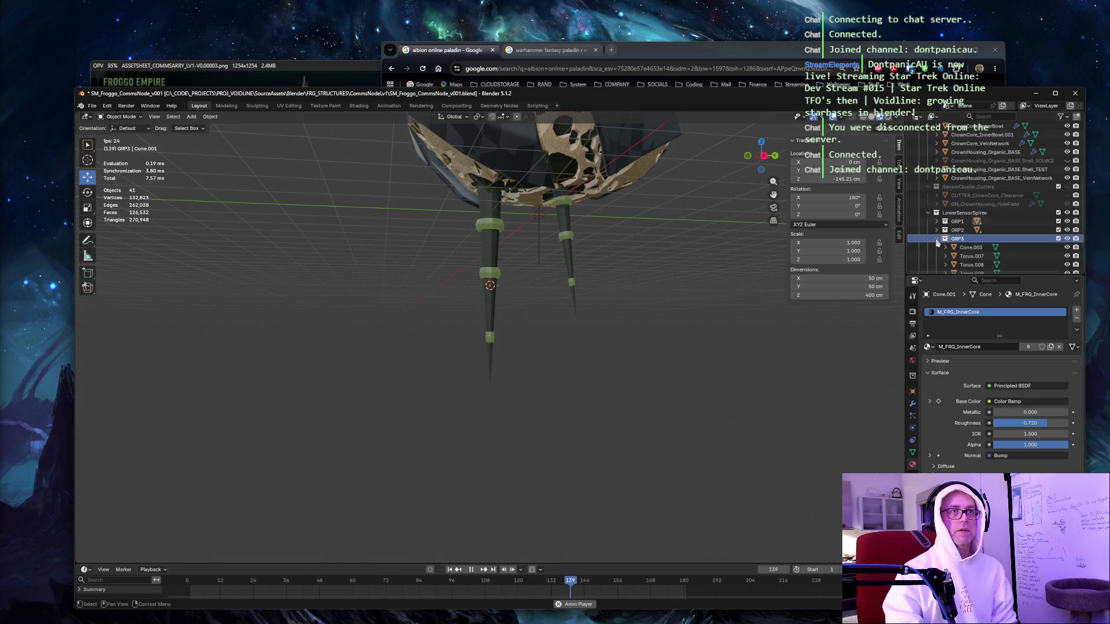
{"action": "left_click", "coordinate": [937, 239]}
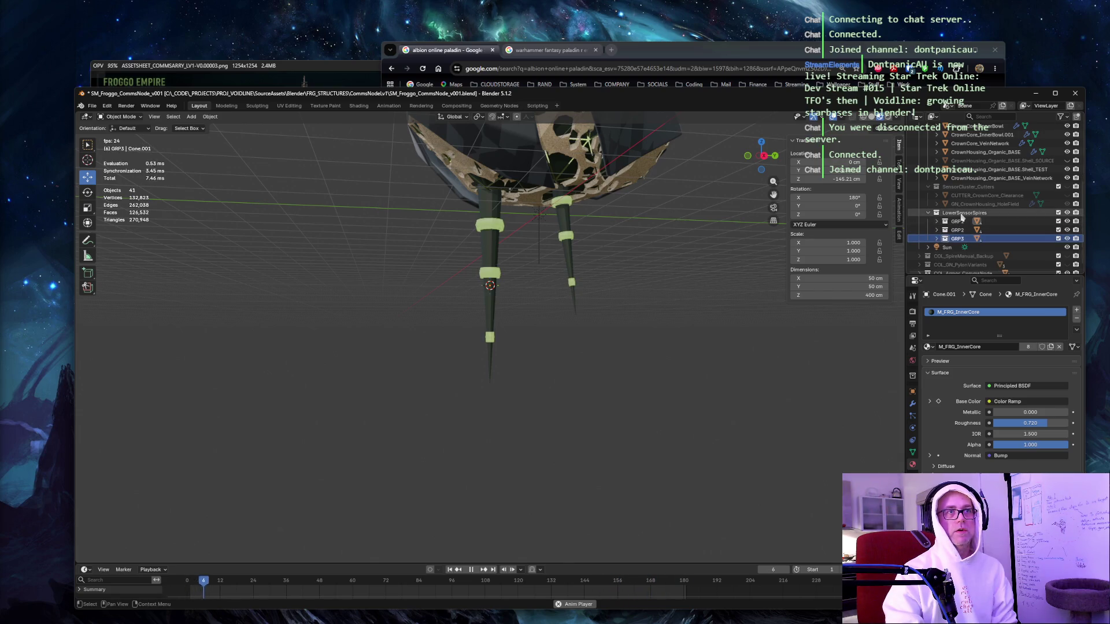
Paste two more GRP1 copies into LowerSensorSpires, naming them GRP4 and GRP5.
{"action": "left_click", "coordinate": [962, 214]}
{"action": "key", "text": "ctrl+v"}
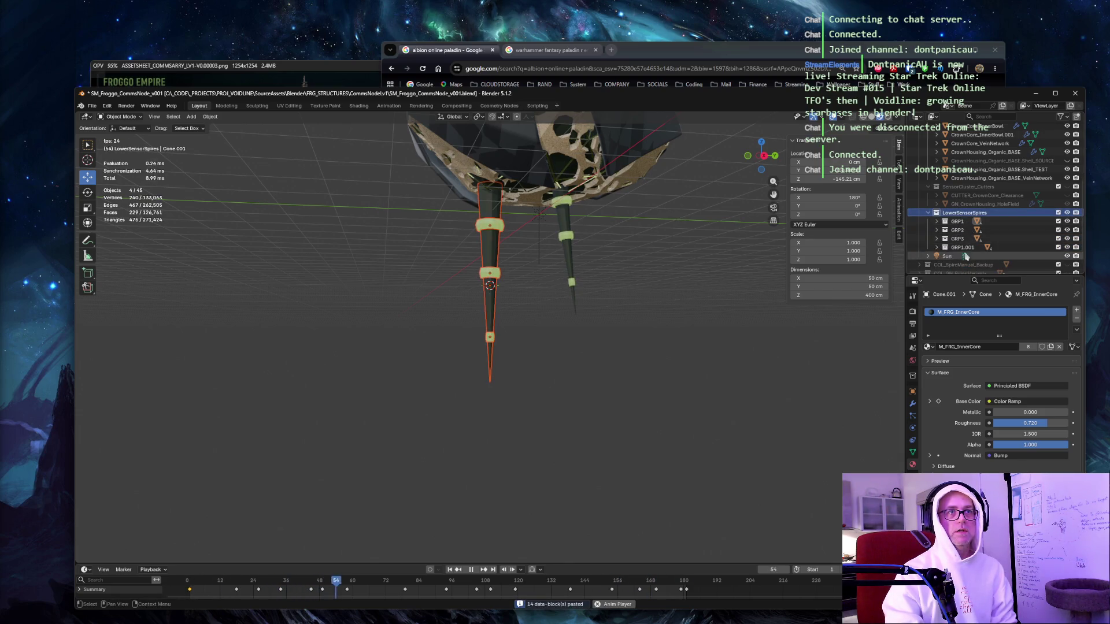
{"action": "double_click", "coordinate": [963, 247]}
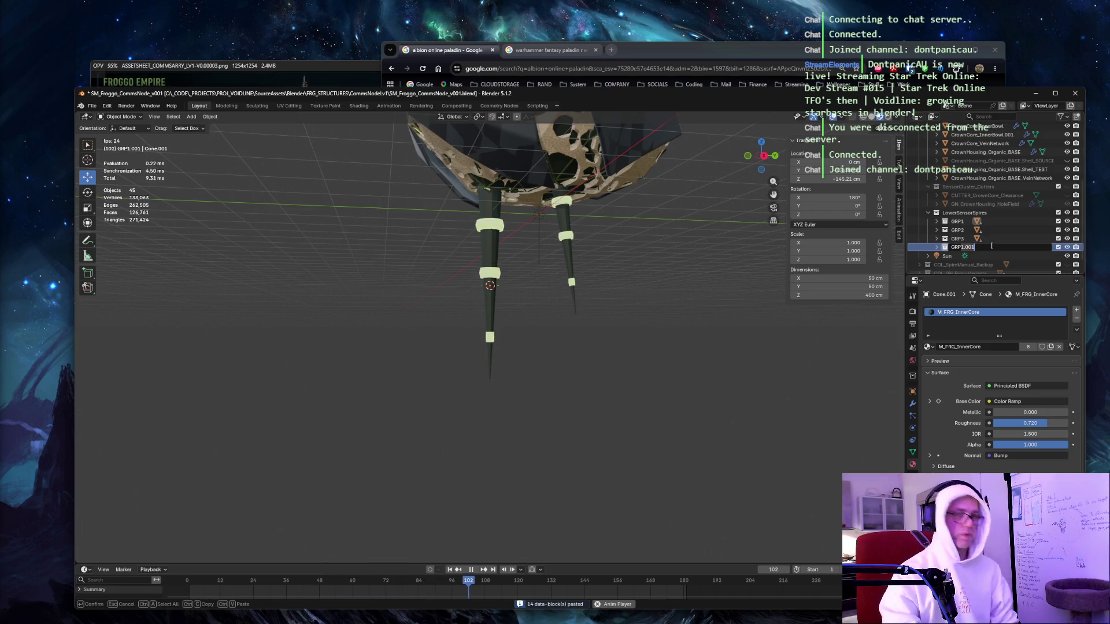
{"action": "type", "text": "GRP4"}
{"action": "key", "text": "Return"}
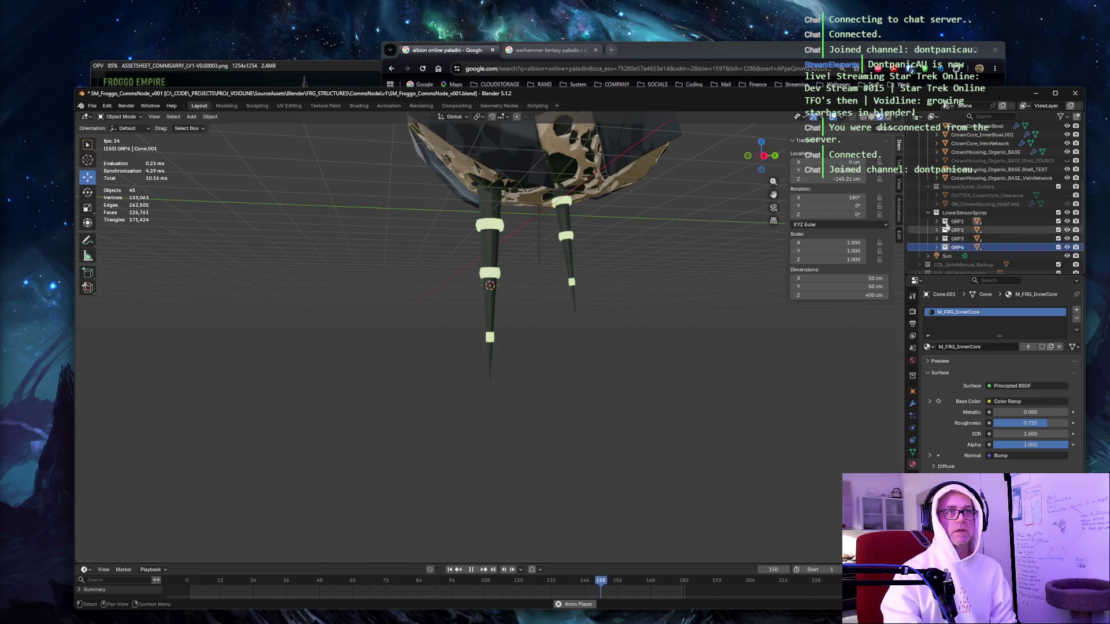
{"action": "left_click", "coordinate": [962, 213]}
{"action": "key", "text": "ctrl+v"}
{"action": "left_click", "coordinate": [937, 256]}
{"action": "double_click", "coordinate": [963, 255]}
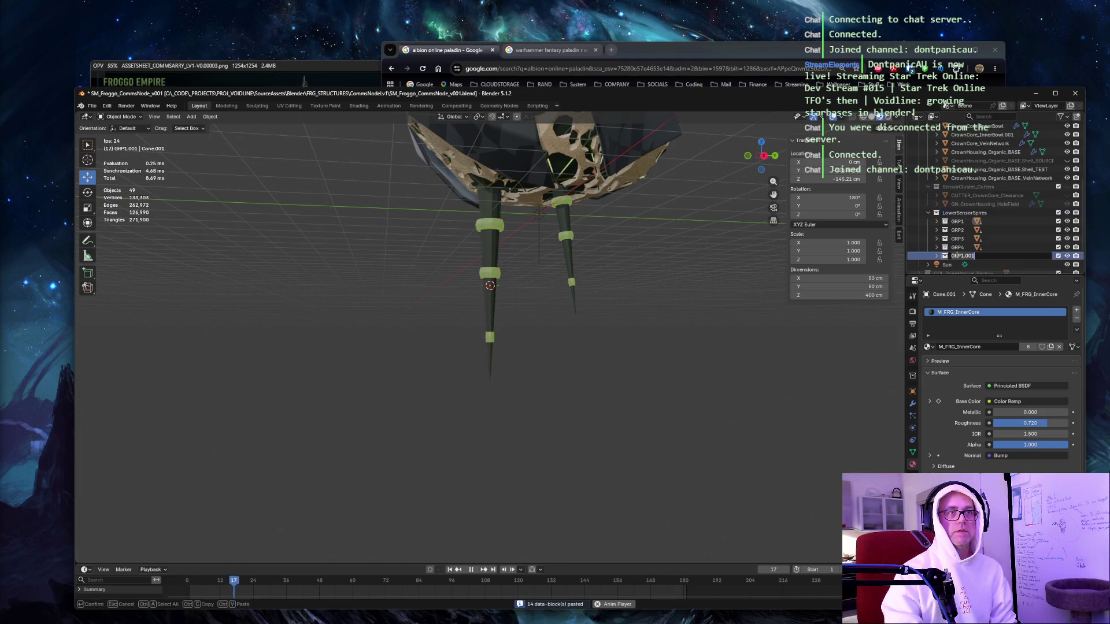
{"action": "left_click", "coordinate": [961, 239]}
Select GRP3's Cone.003 together with rings Torus.007 to Torus.009.
{"action": "left_click", "coordinate": [937, 239]}
{"action": "scroll", "coordinate": [974, 208], "scroll_direction": "down", "scroll_amount": 3}
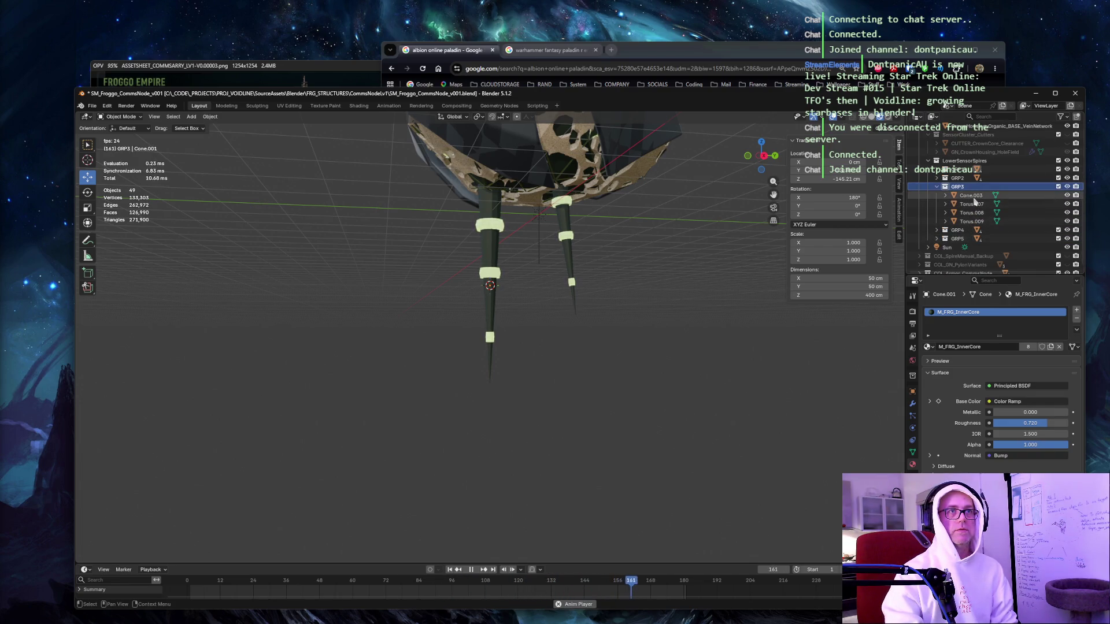
{"action": "left_click", "coordinate": [972, 196]}
{"action": "left_click", "coordinate": [971, 222], "text": "shift"}
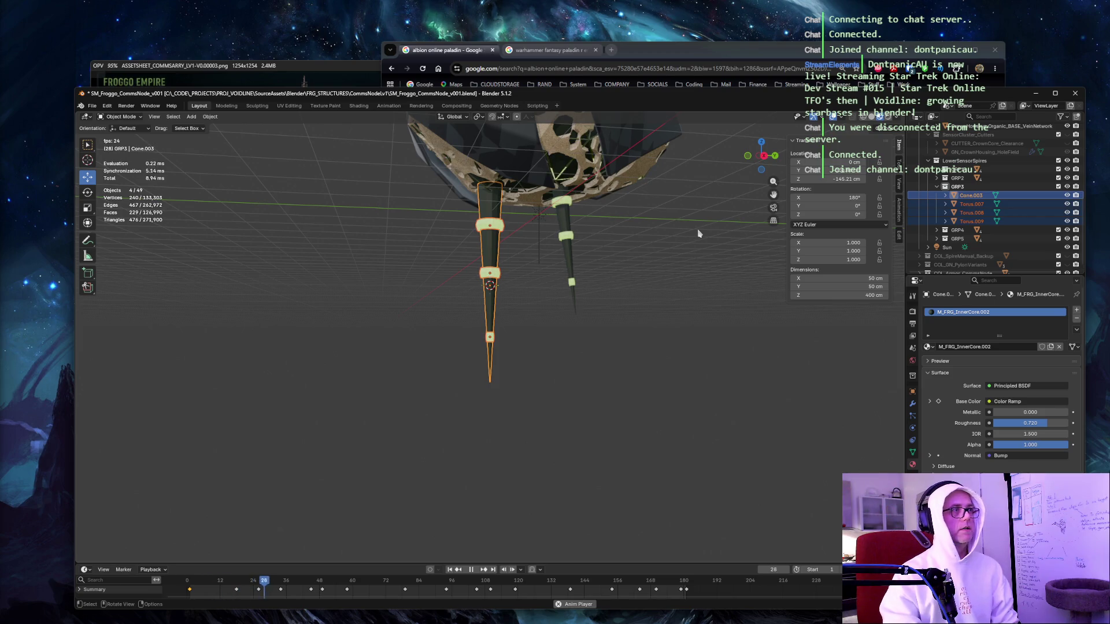
In Edit Mode, move the whole GRP3 spire to a lower spot, sliding some vertices.
{"action": "key", "text": "Tab"}
{"action": "key", "text": "a"}
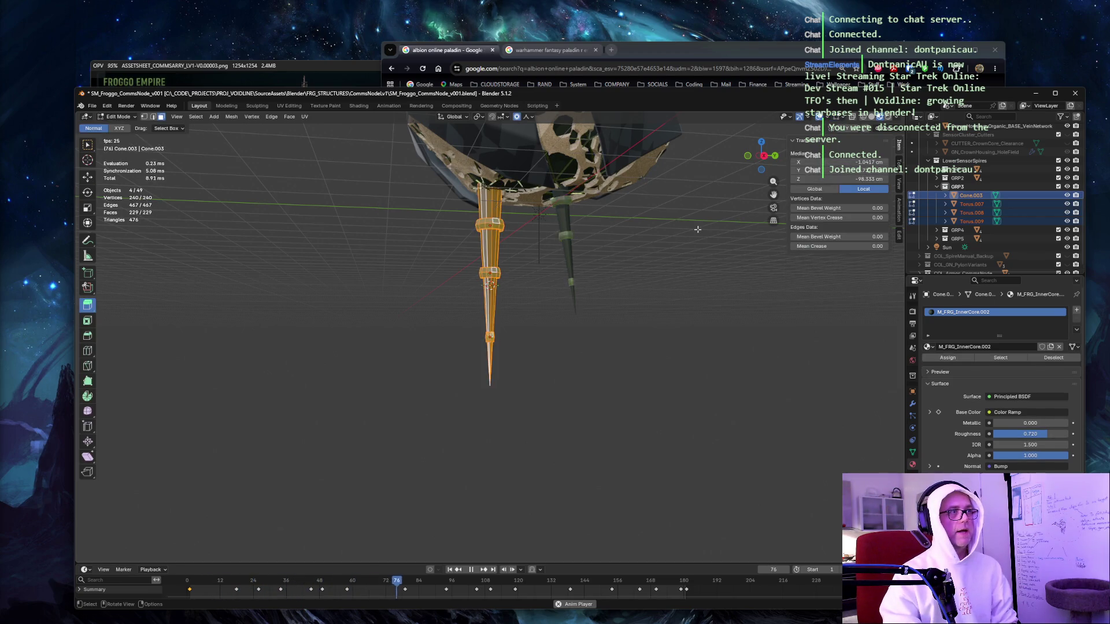
{"action": "key", "text": "g"}
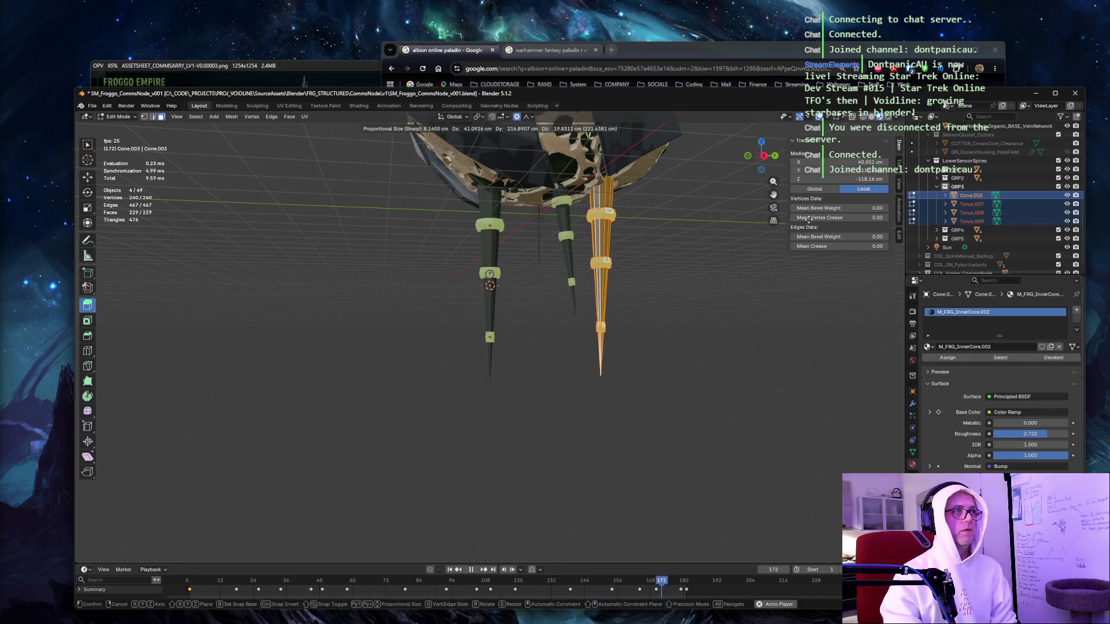
{"action": "left_click", "coordinate": [743, 223]}
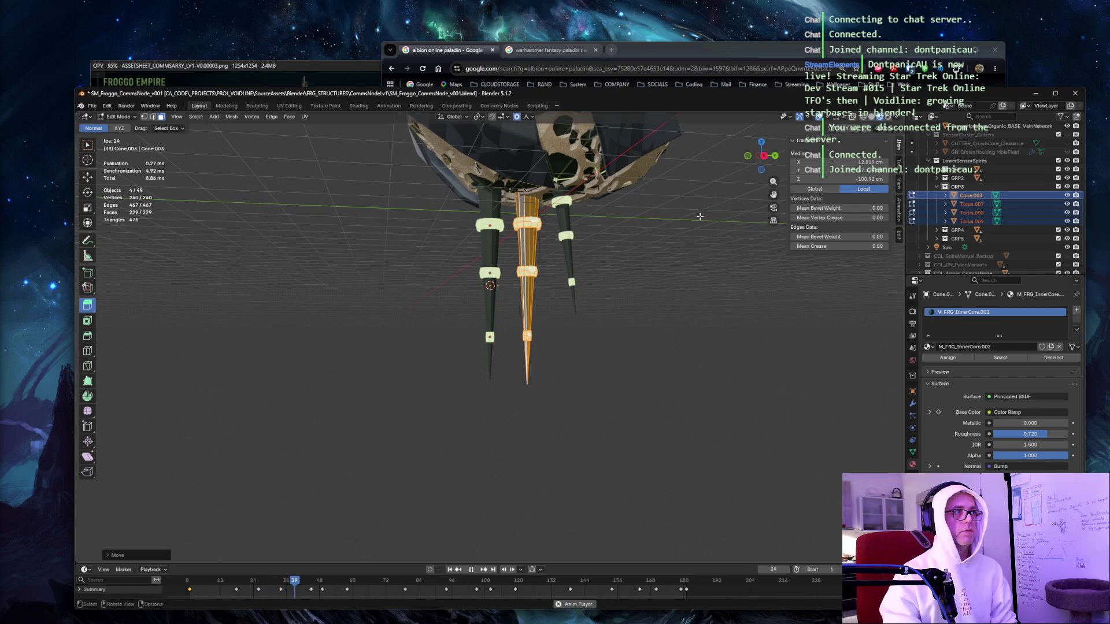
{"action": "key", "text": "g"}
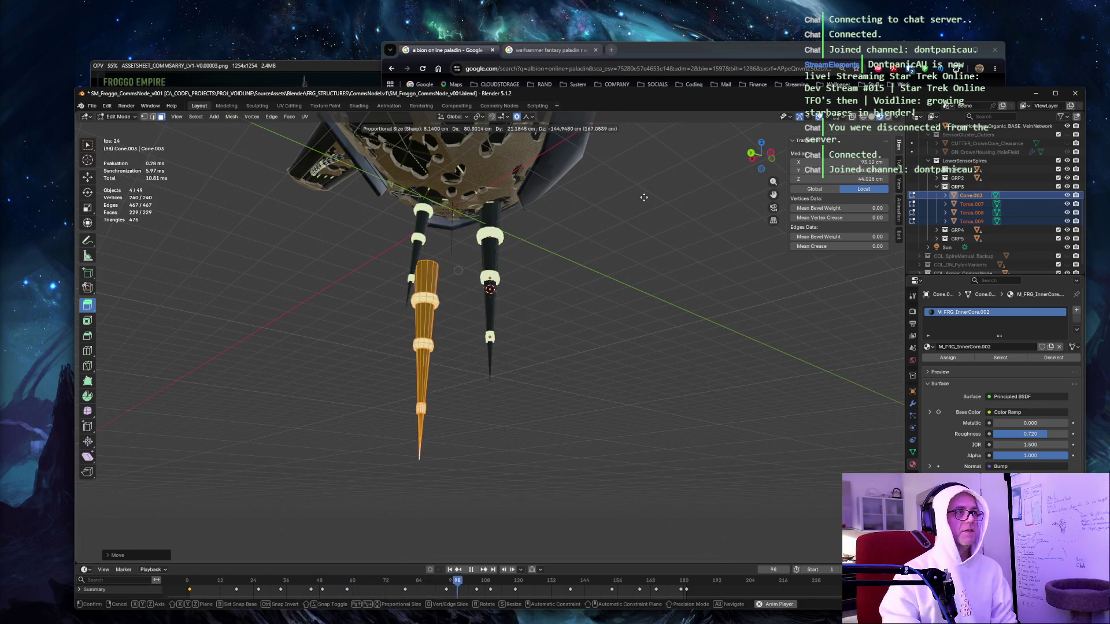
{"action": "left_click", "coordinate": [681, 188]}
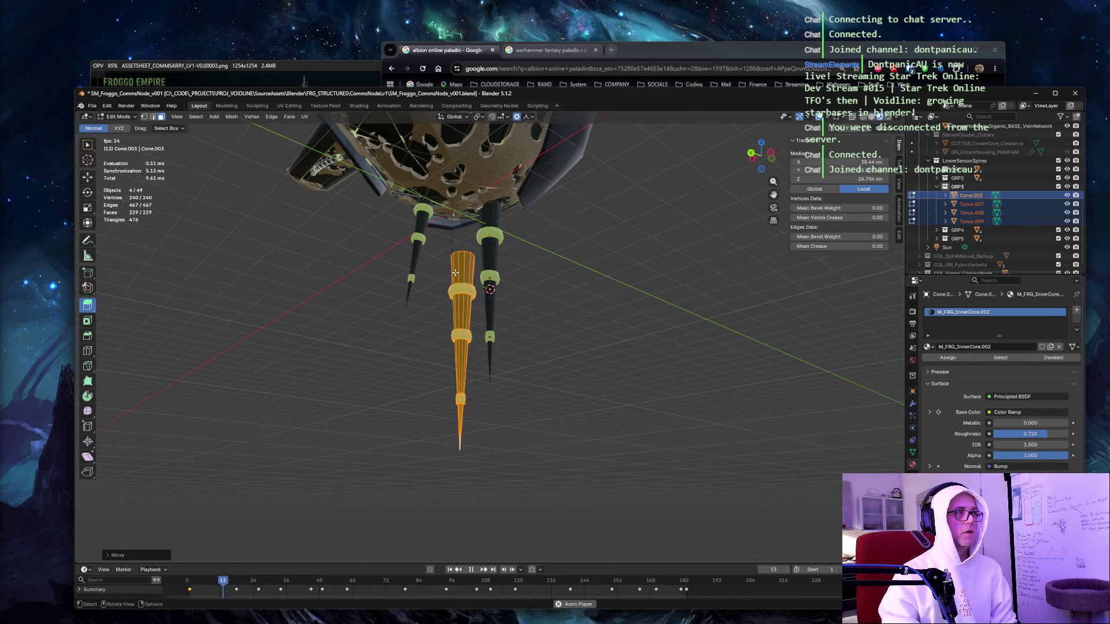
{"action": "key", "text": "g"}
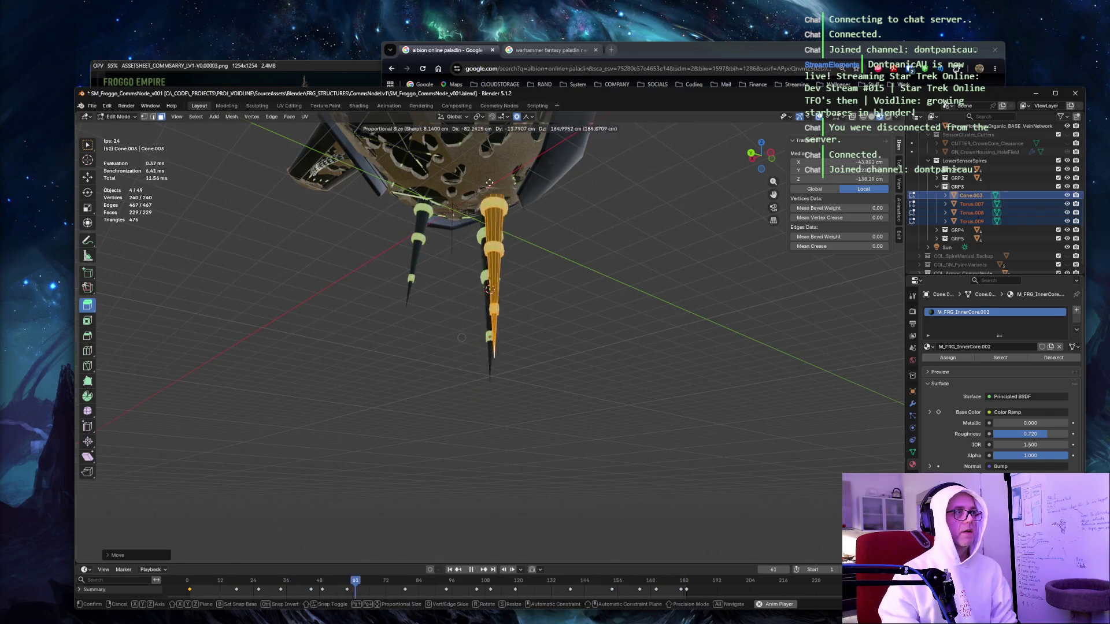
{"action": "key", "text": "g"}
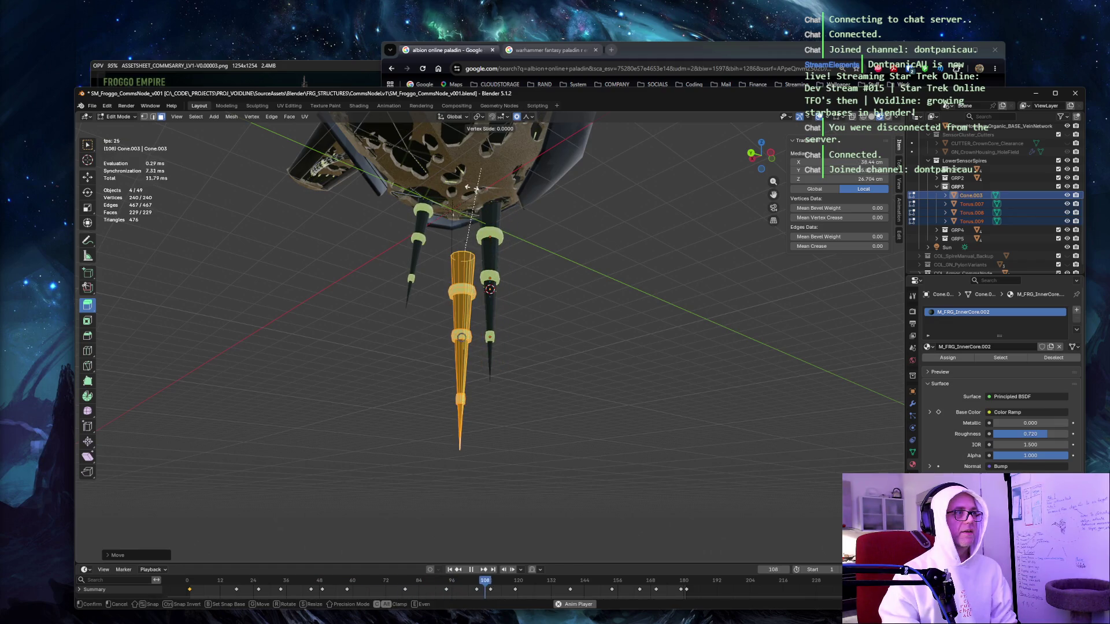
{"action": "left_click", "coordinate": [455, 211]}
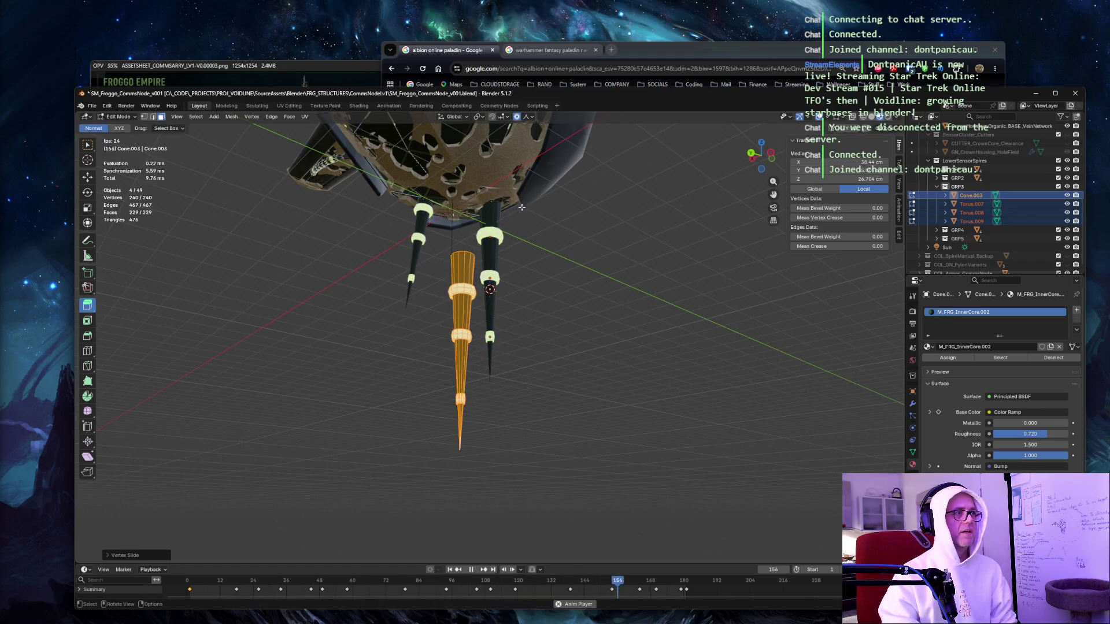
{"action": "key", "text": "g"}
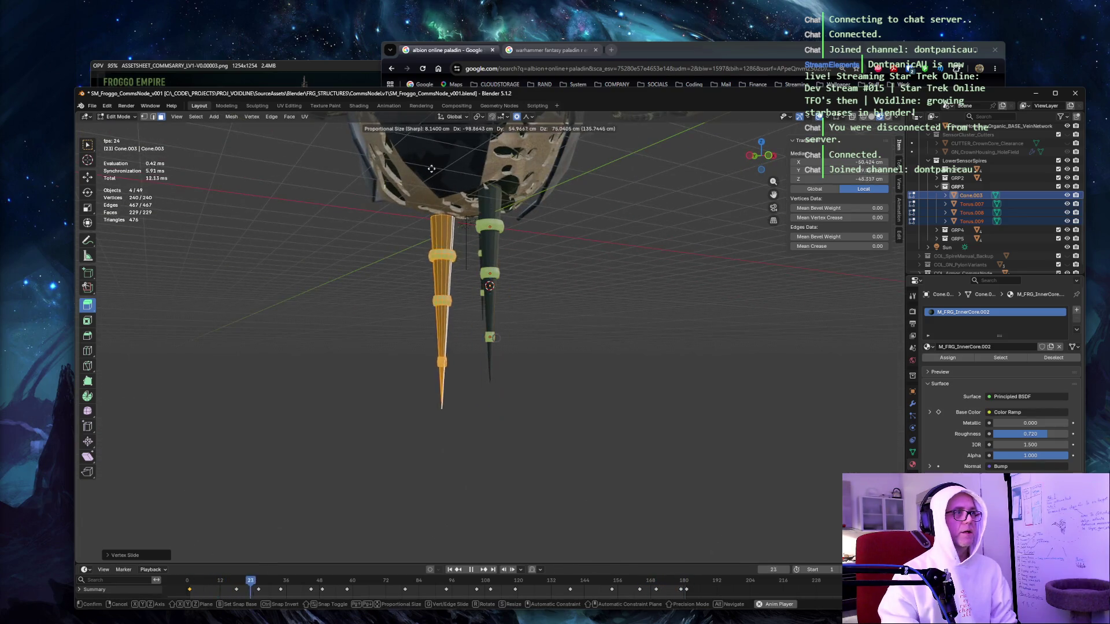
{"action": "left_click", "coordinate": [428, 146]}
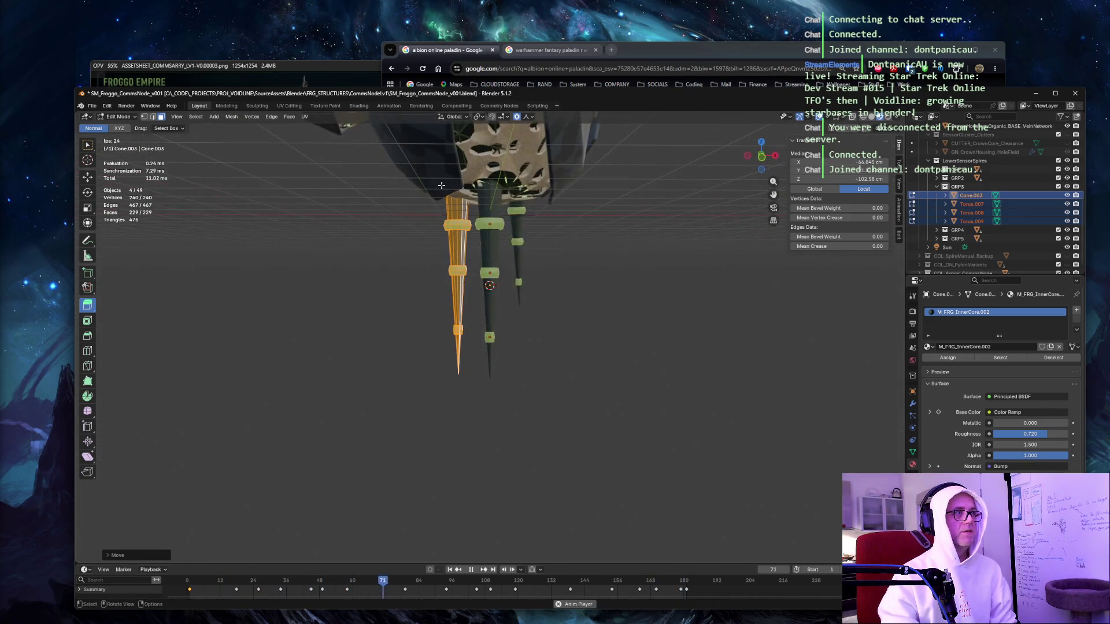
Tilt the GRP3 spire outward, fix its position, then collapse GRP3 and return to Object Mode.
{"action": "left_click_drag", "start_coordinate": [441, 184], "coordinate": [615, 178]}
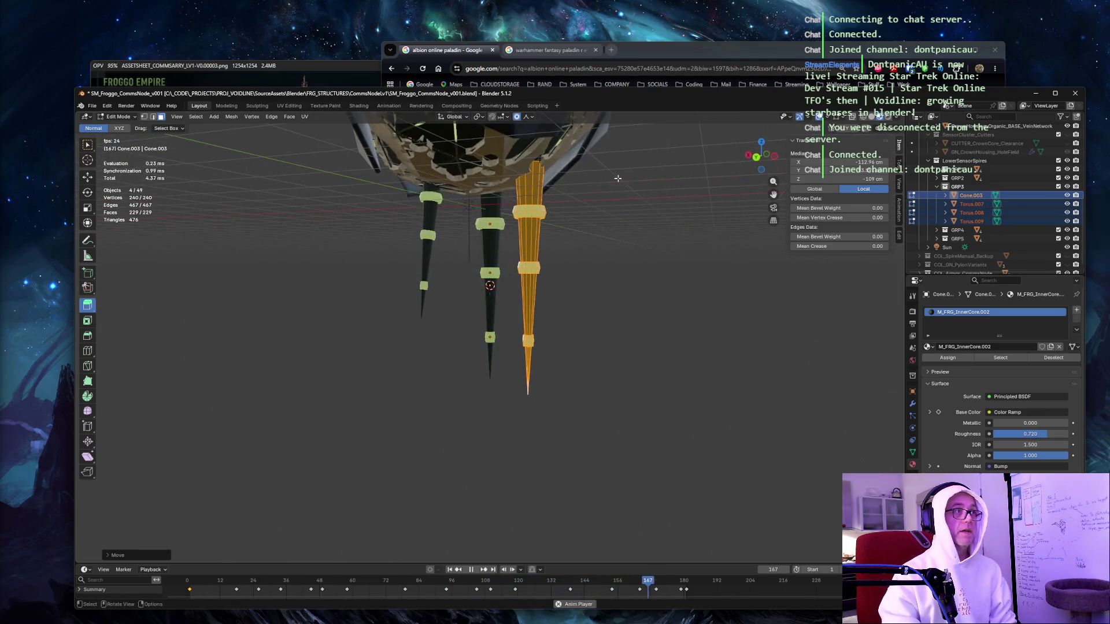
{"action": "key", "text": "r"}
{"action": "left_click", "coordinate": [602, 168]}
{"action": "key", "text": "g"}
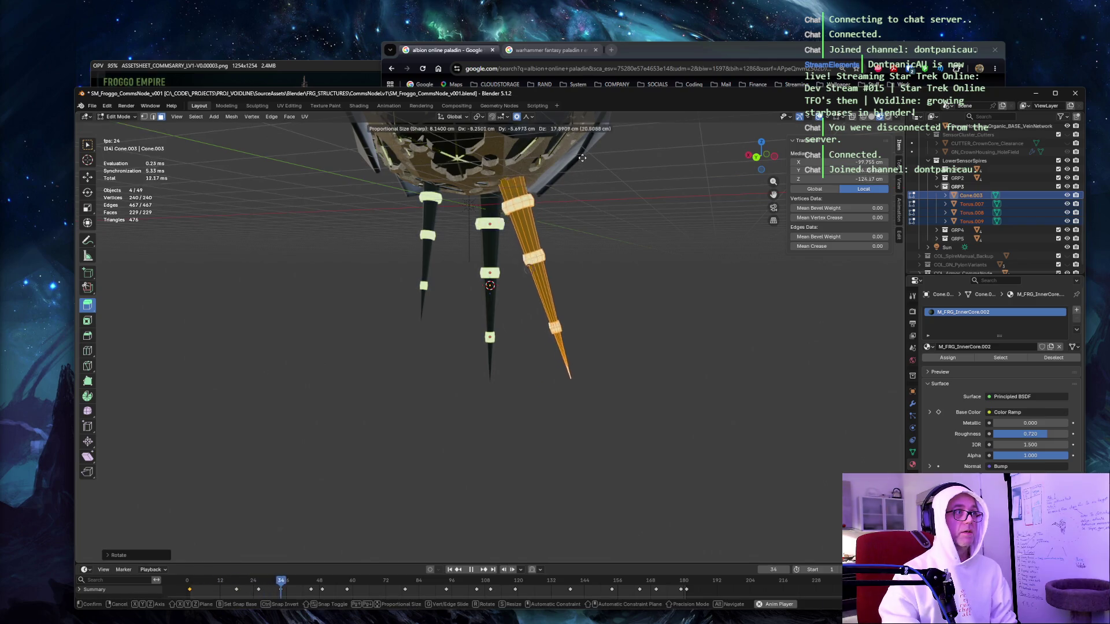
{"action": "left_click", "coordinate": [611, 149]}
{"action": "mouse_move", "coordinate": [613, 153]}
{"action": "left_mouse_down"}
{"action": "mouse_move", "coordinate": [619, 176]}
{"action": "mouse_move", "coordinate": [586, 174]}
{"action": "mouse_move", "coordinate": [641, 184]}
{"action": "left_mouse_up"}
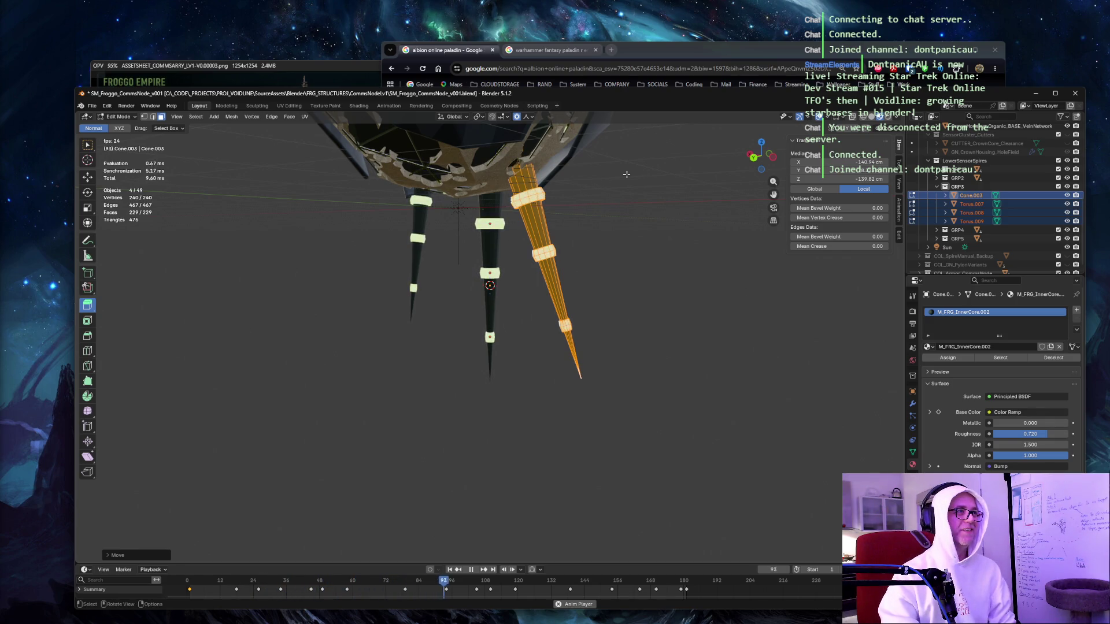
{"action": "left_click", "coordinate": [626, 174]}
{"action": "left_click_drag", "start_coordinate": [629, 173], "coordinate": [659, 166]}
{"action": "left_click", "coordinate": [937, 187]}
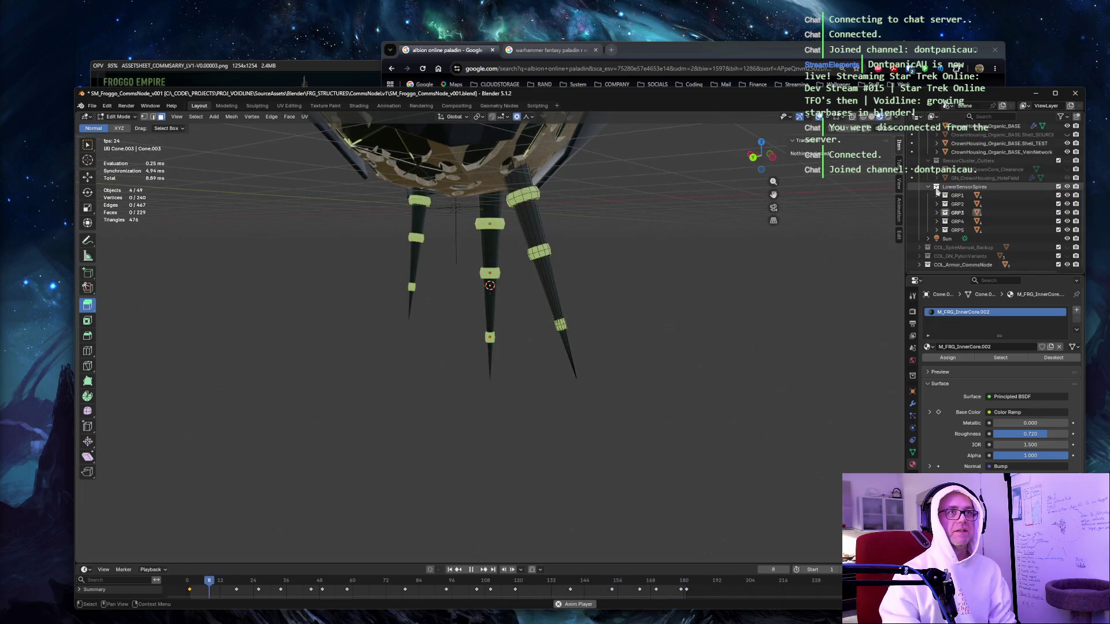
{"action": "key", "text": "Tab"}
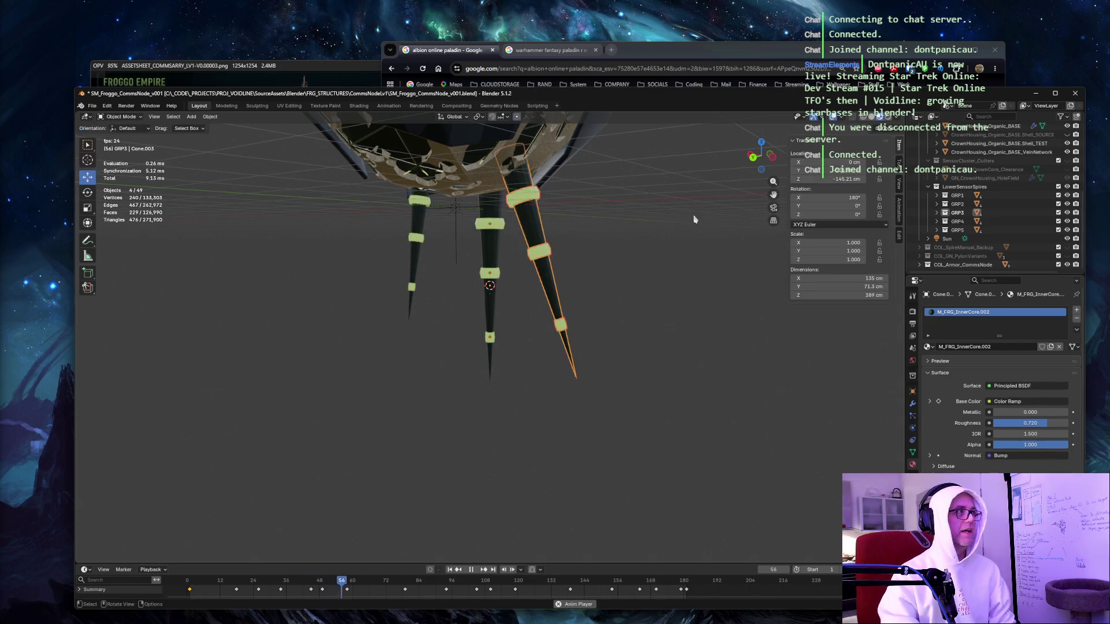
Select Cone.004 and Torus.010–012 and move them to the hull's left in Edit Mode.
{"action": "left_click", "coordinate": [937, 221]}
{"action": "left_click_drag", "start_coordinate": [959, 230], "coordinate": [971, 256]}
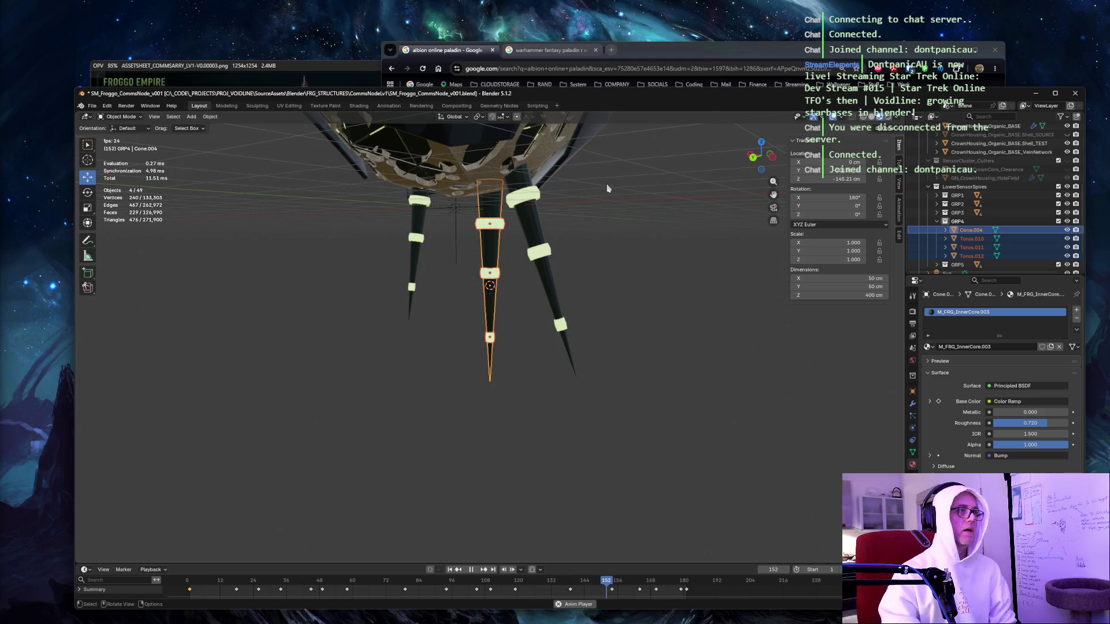
{"action": "key", "text": "Tab"}
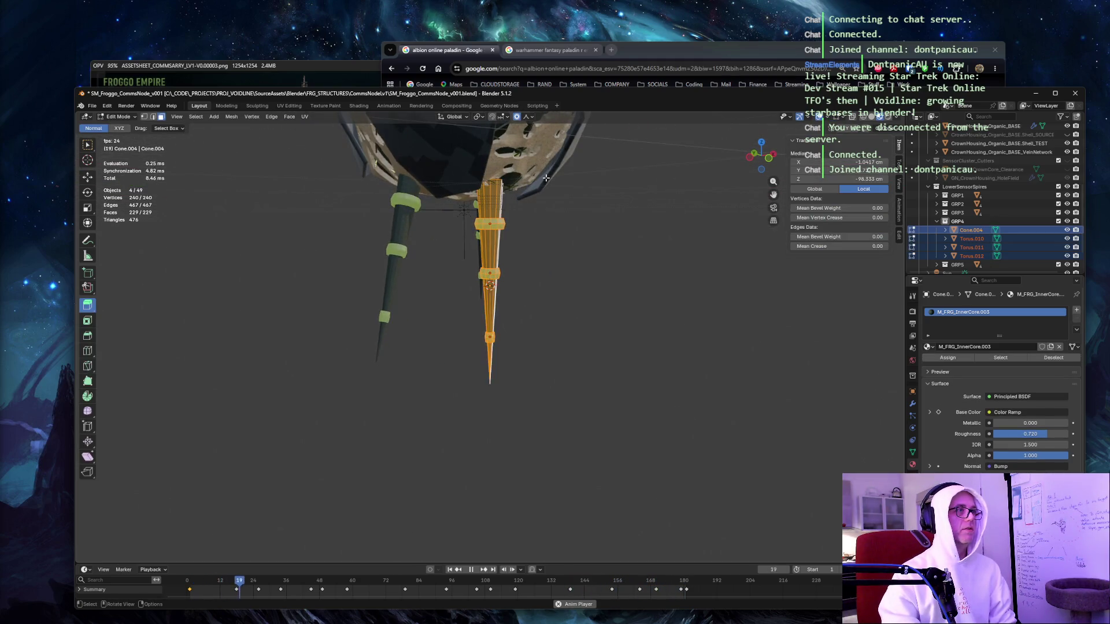
{"action": "key", "text": "g"}
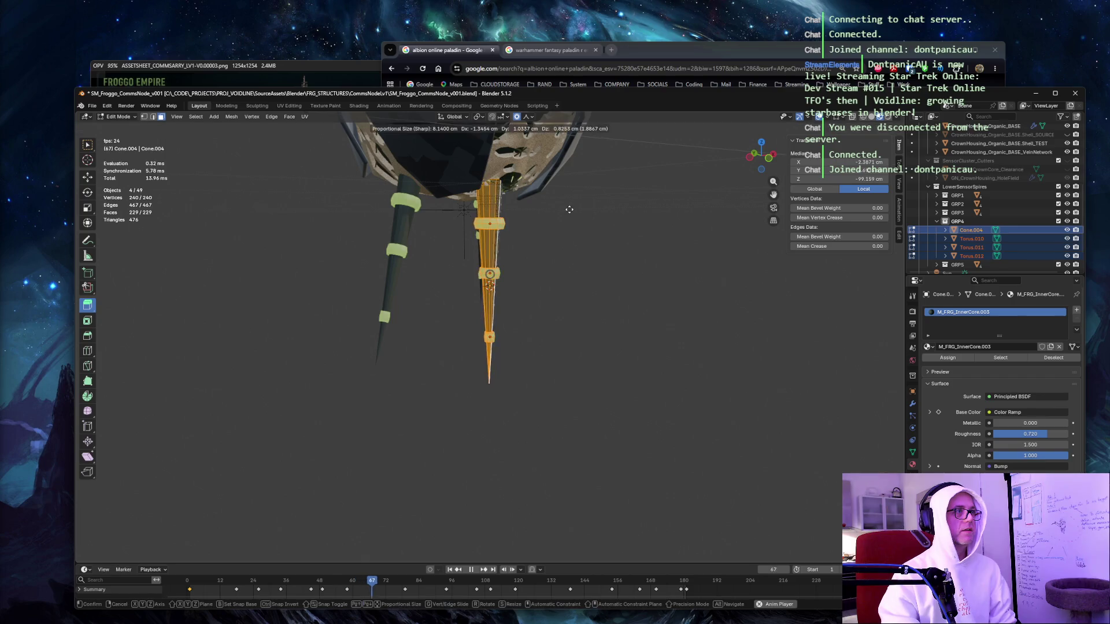
{"action": "left_click", "coordinate": [484, 203]}
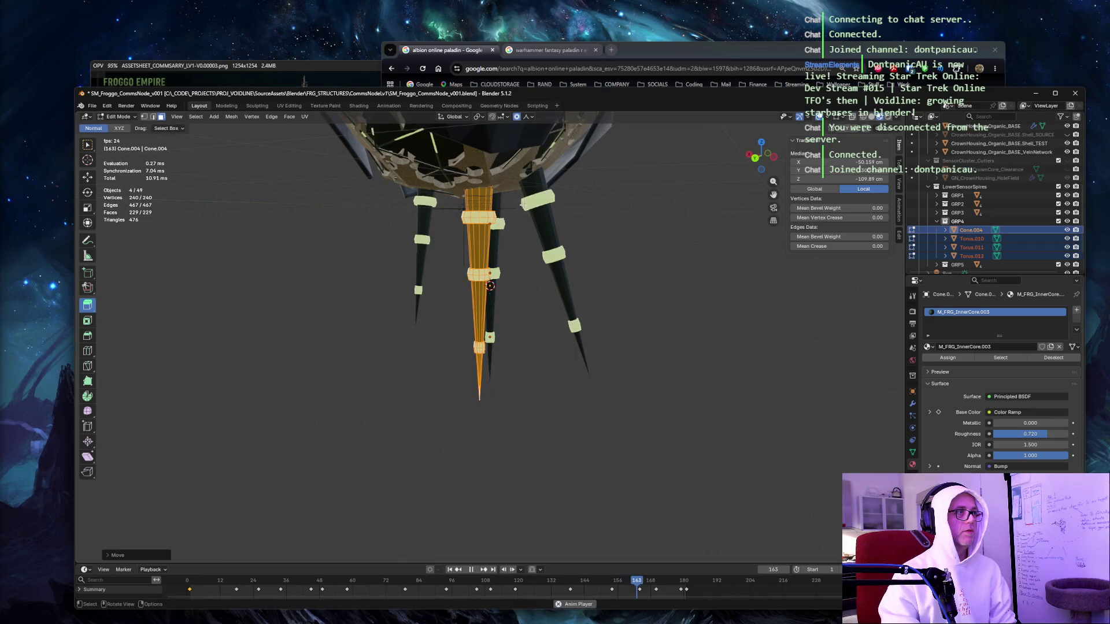
{"action": "key", "text": "g"}
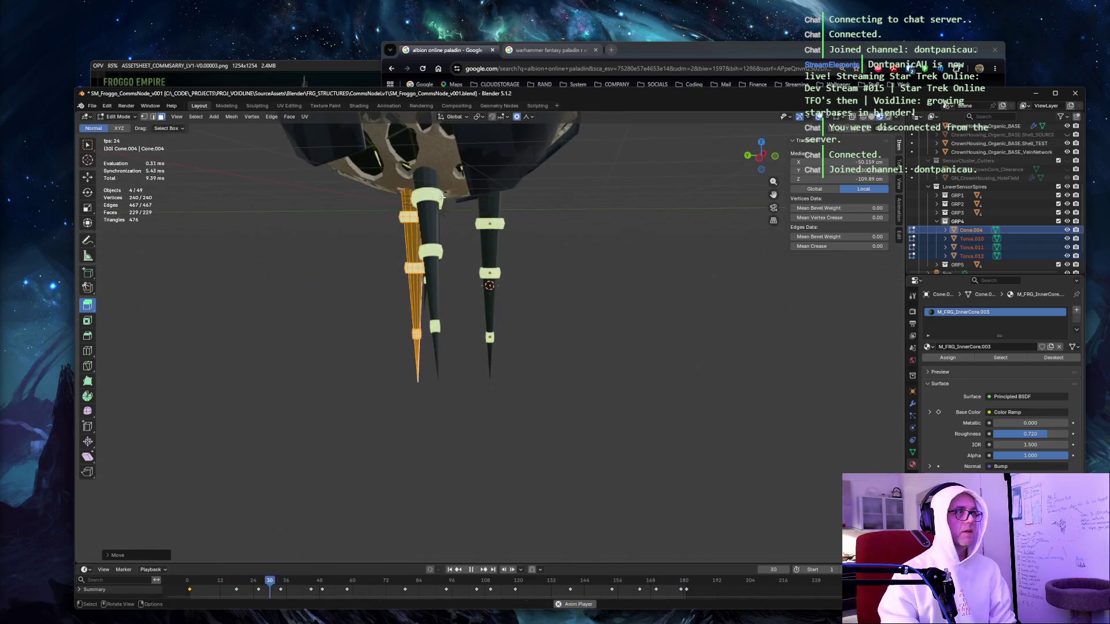
{"action": "left_click", "coordinate": [410, 196]}
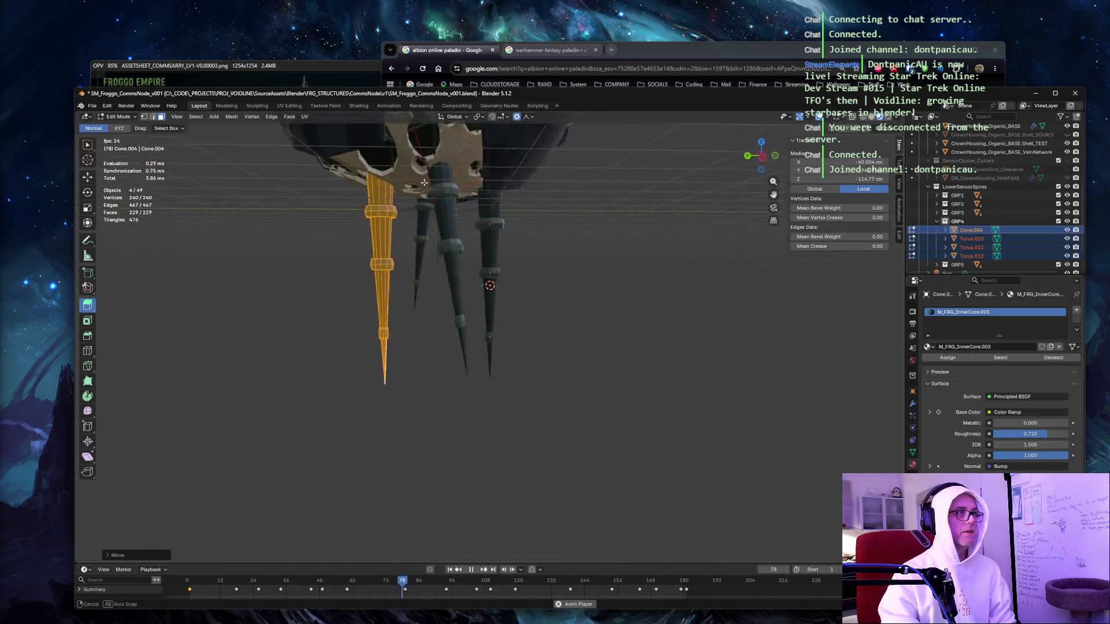
Tilt the GRP4 spire outward and reposition it on the left underside.
{"action": "key", "text": "r"}
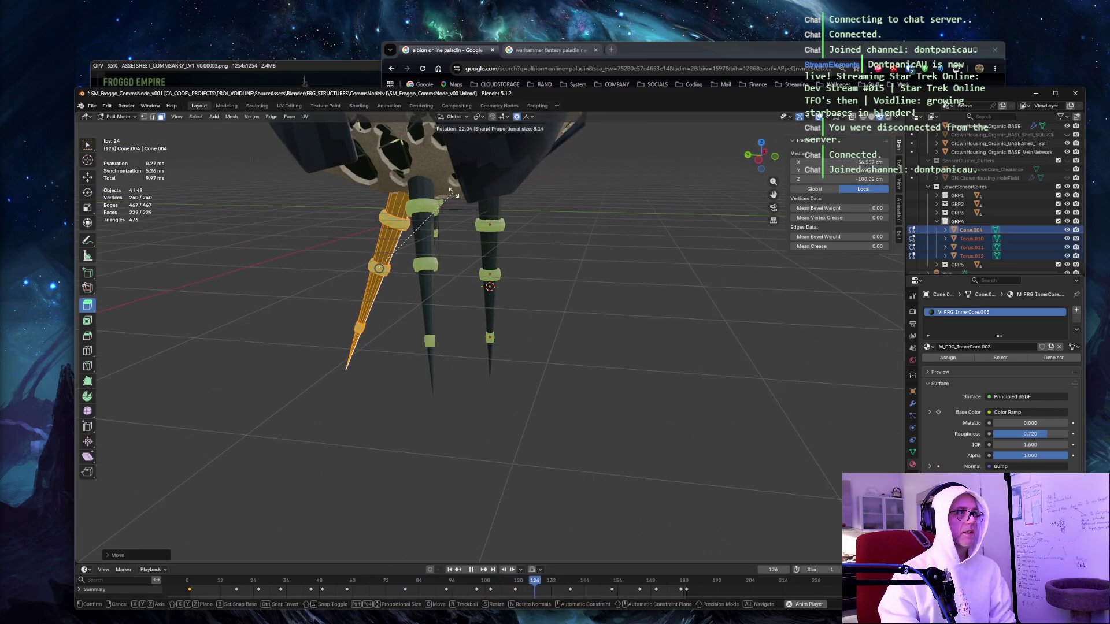
{"action": "left_click", "coordinate": [440, 189]}
{"action": "key", "text": "g"}
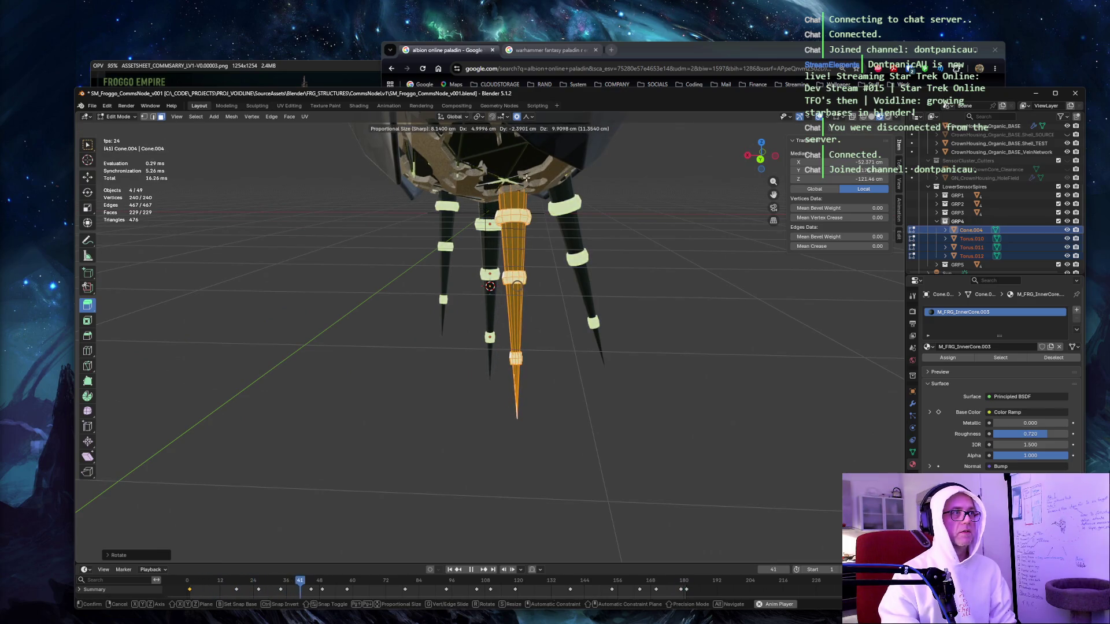
{"action": "left_click", "coordinate": [526, 178]}
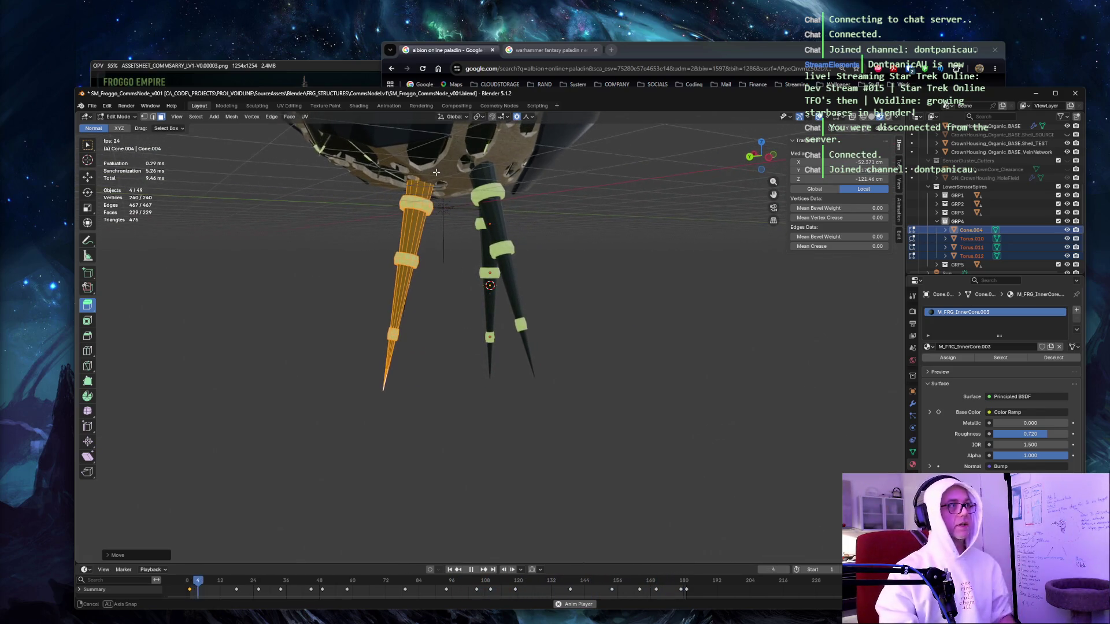
{"action": "key", "text": "g"}
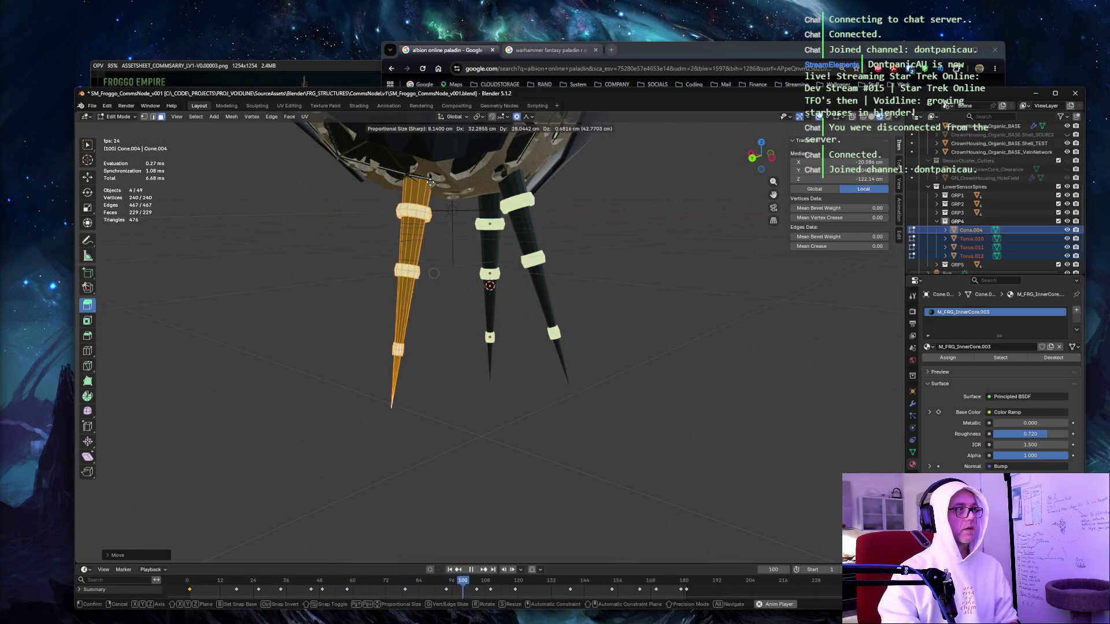
{"action": "left_click", "coordinate": [430, 183]}
{"action": "mouse_move", "coordinate": [431, 183]}
{"action": "left_mouse_down"}
{"action": "mouse_move", "coordinate": [423, 167]}
{"action": "mouse_move", "coordinate": [520, 165]}
{"action": "left_mouse_up"}
Settle the GRP4 spire's final placement, expand GRP5 and return to Object Mode.
{"action": "key", "text": "g"}
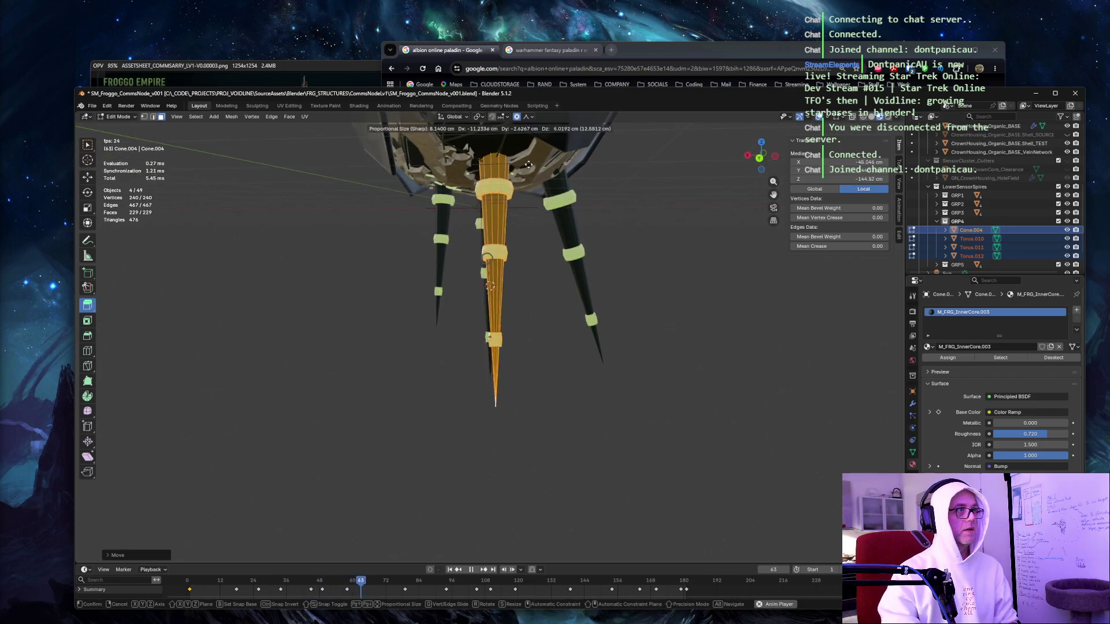
{"action": "left_click", "coordinate": [528, 165]}
{"action": "mouse_move", "coordinate": [528, 165]}
{"action": "left_mouse_down"}
{"action": "mouse_move", "coordinate": [573, 158]}
{"action": "mouse_move", "coordinate": [474, 159]}
{"action": "mouse_move", "coordinate": [470, 175]}
{"action": "left_mouse_up"}
{"action": "left_click", "coordinate": [938, 222]}
{"action": "left_click", "coordinate": [937, 230]}
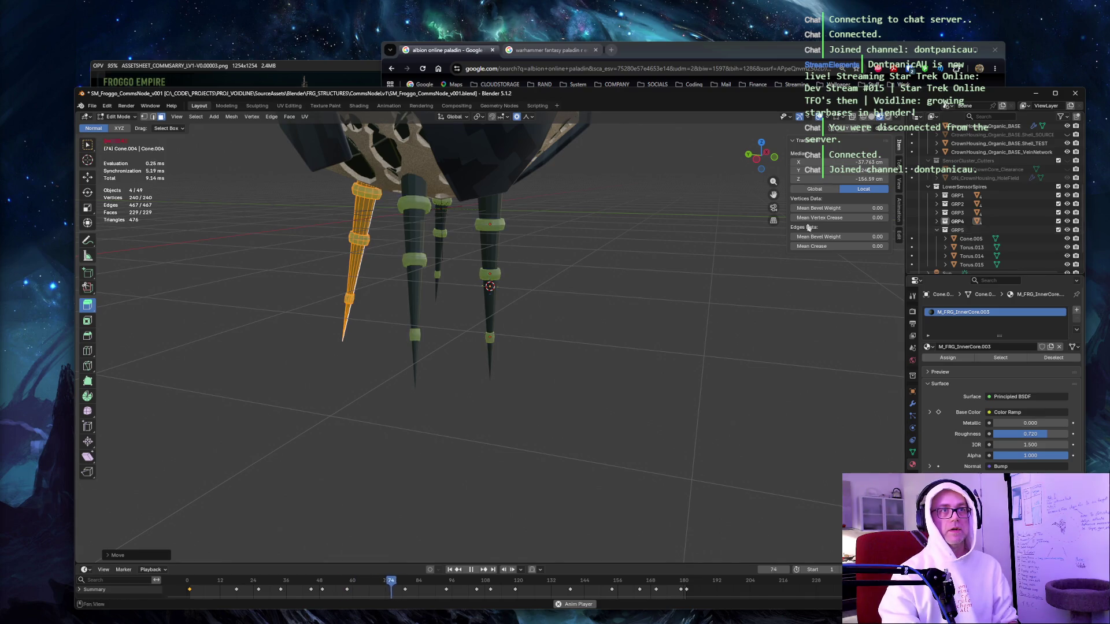
{"action": "key", "text": "Tab"}
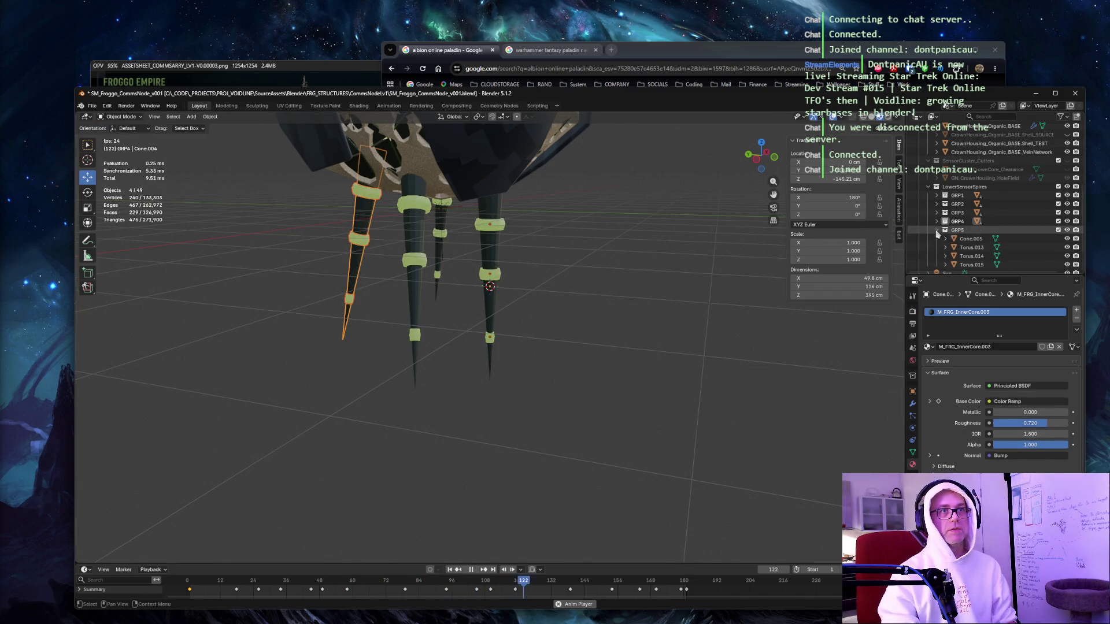
Select Cone.005 with Torus.013–015 and move the whole spire in Edit Mode.
{"action": "left_click", "coordinate": [961, 239]}
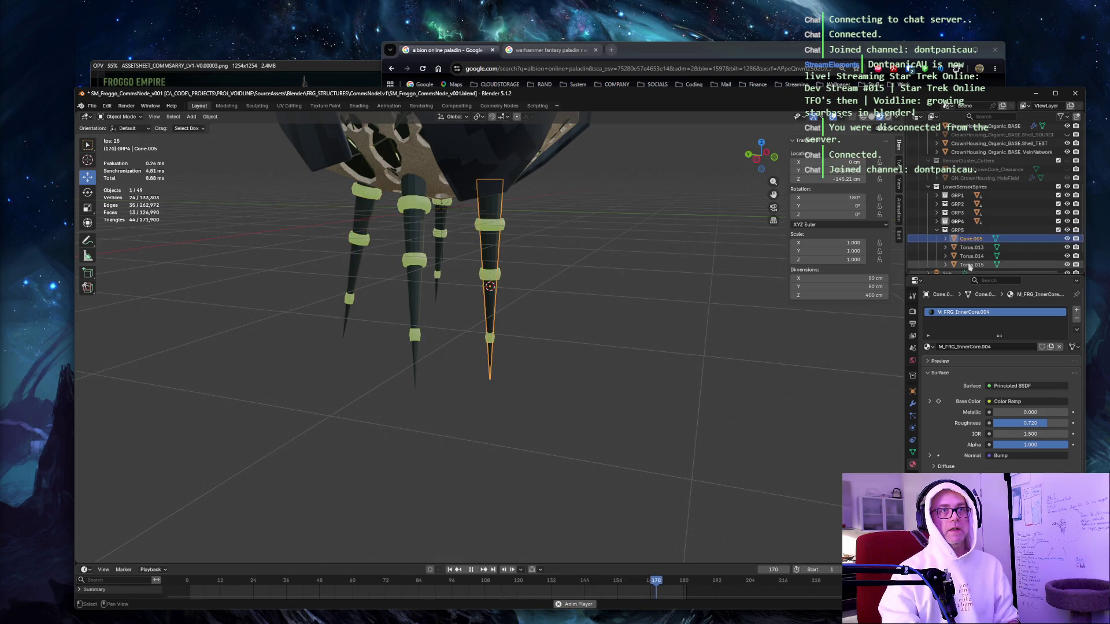
{"action": "left_click", "coordinate": [971, 265], "text": "shift"}
{"action": "key", "text": "Tab"}
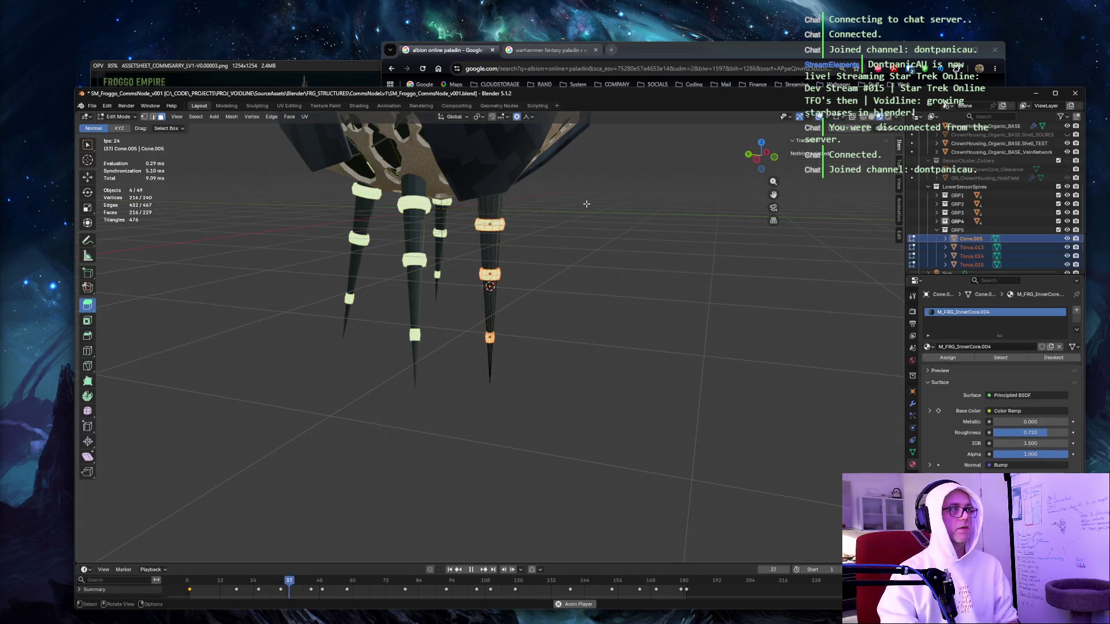
{"action": "key", "text": "g"}
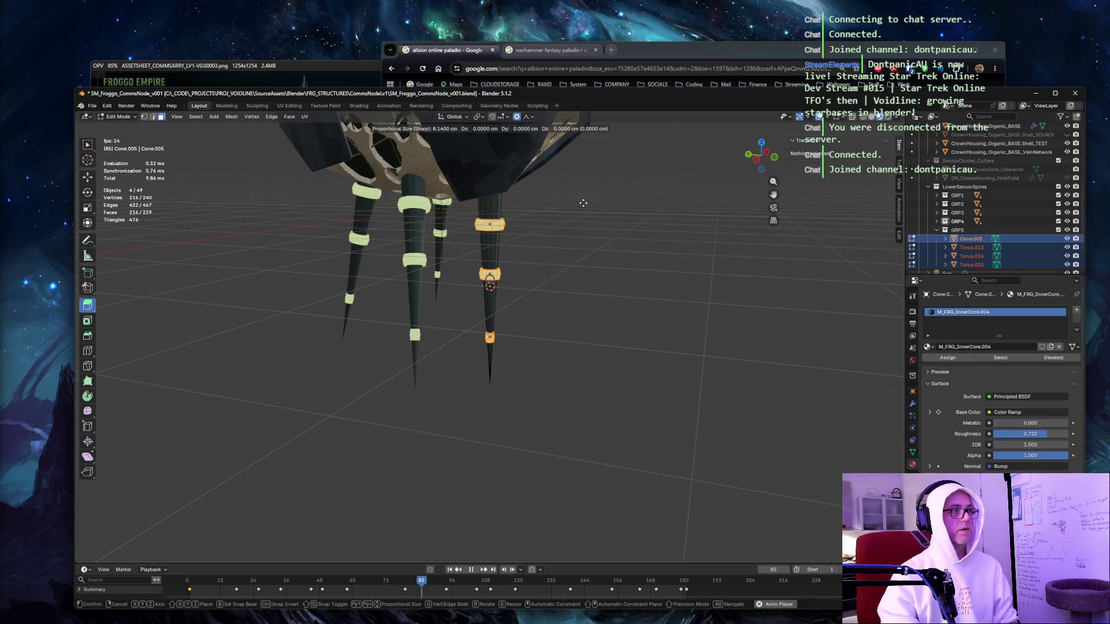
{"action": "key", "text": "g"}
{"action": "key", "text": "Escape"}
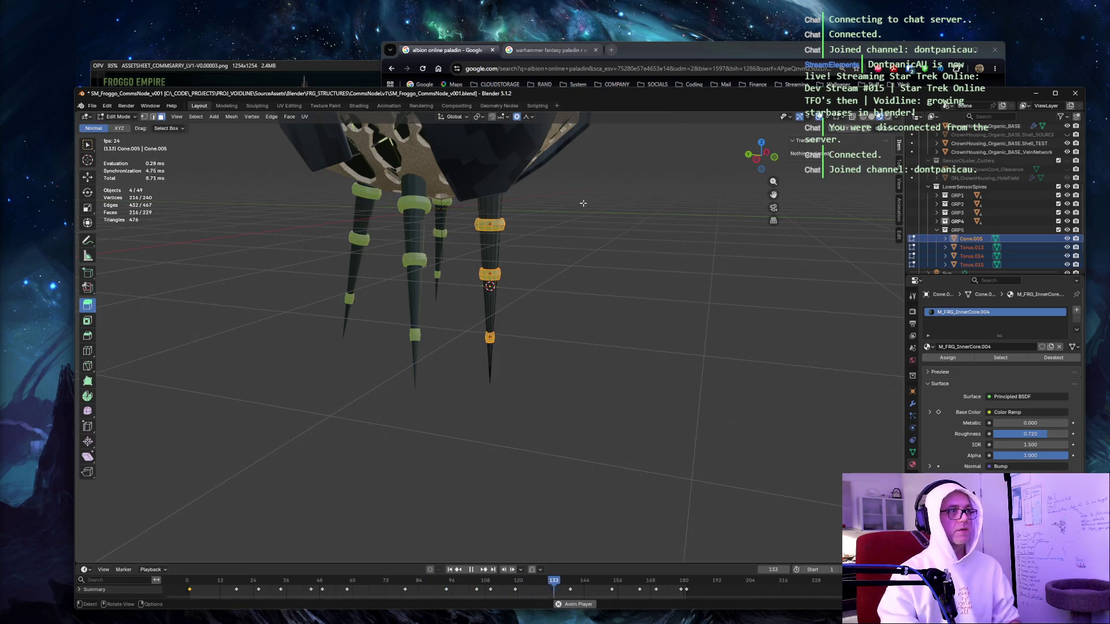
{"action": "key", "text": "a"}
{"action": "key", "text": "g"}
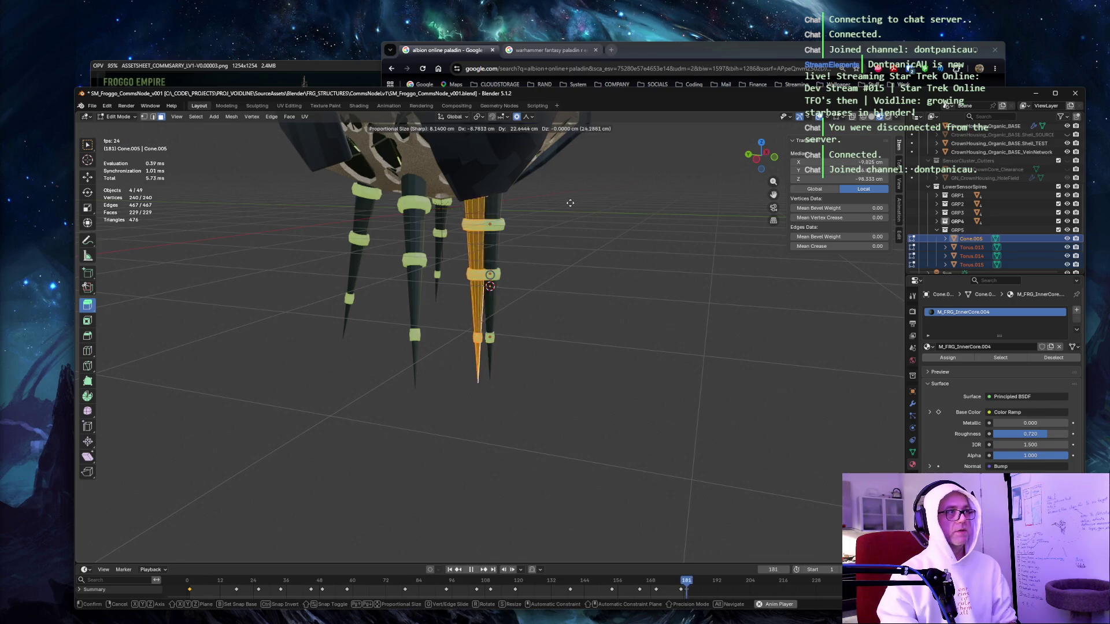
{"action": "left_click", "coordinate": [570, 203]}
{"action": "mouse_move", "coordinate": [570, 203]}
{"action": "left_mouse_down"}
{"action": "mouse_move", "coordinate": [606, 164]}
{"action": "mouse_move", "coordinate": [667, 189]}
{"action": "mouse_move", "coordinate": [594, 148]}
{"action": "mouse_move", "coordinate": [615, 139]}
{"action": "mouse_move", "coordinate": [520, 176]}
{"action": "left_mouse_up"}
Slide the cone's vertices along their edges and reposition the GRP5 spire.
{"action": "key", "text": "g"}
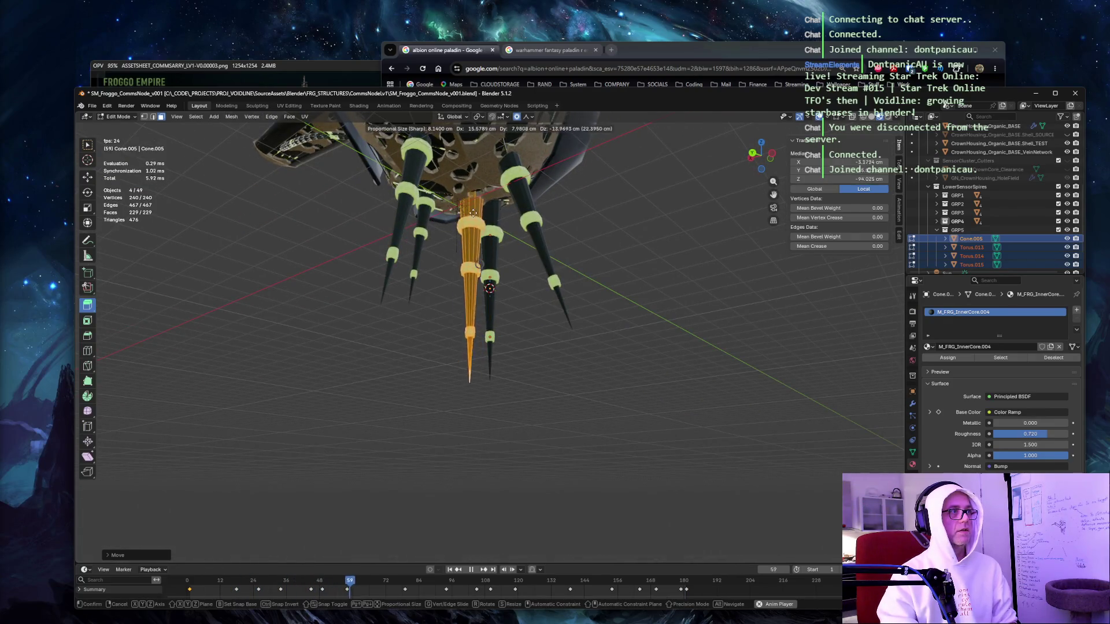
{"action": "key", "text": "g"}
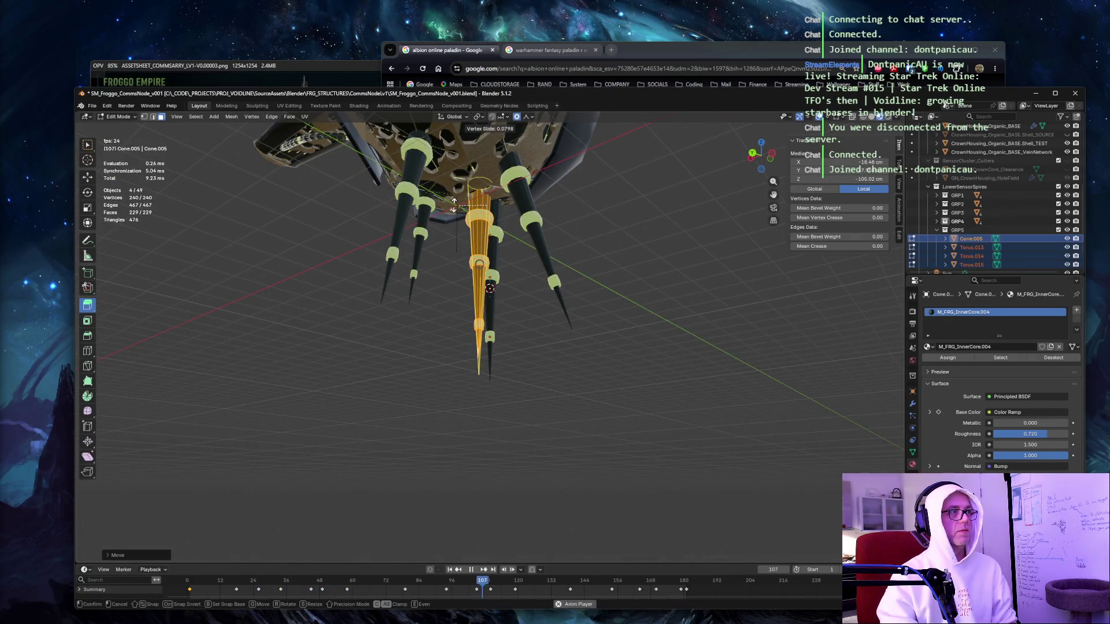
{"action": "left_click", "coordinate": [453, 205]}
{"action": "mouse_move", "coordinate": [521, 219]}
{"action": "left_mouse_down"}
{"action": "mouse_move", "coordinate": [585, 228]}
{"action": "mouse_move", "coordinate": [582, 205]}
{"action": "mouse_move", "coordinate": [636, 193]}
{"action": "mouse_move", "coordinate": [652, 165]}
{"action": "mouse_move", "coordinate": [610, 156]}
{"action": "left_mouse_up"}
{"action": "key", "text": "g"}
{"action": "left_click", "coordinate": [558, 202]}
Tilt the GRP5 spire twice, adjusting its position after each tilt.
{"action": "key", "text": "r"}
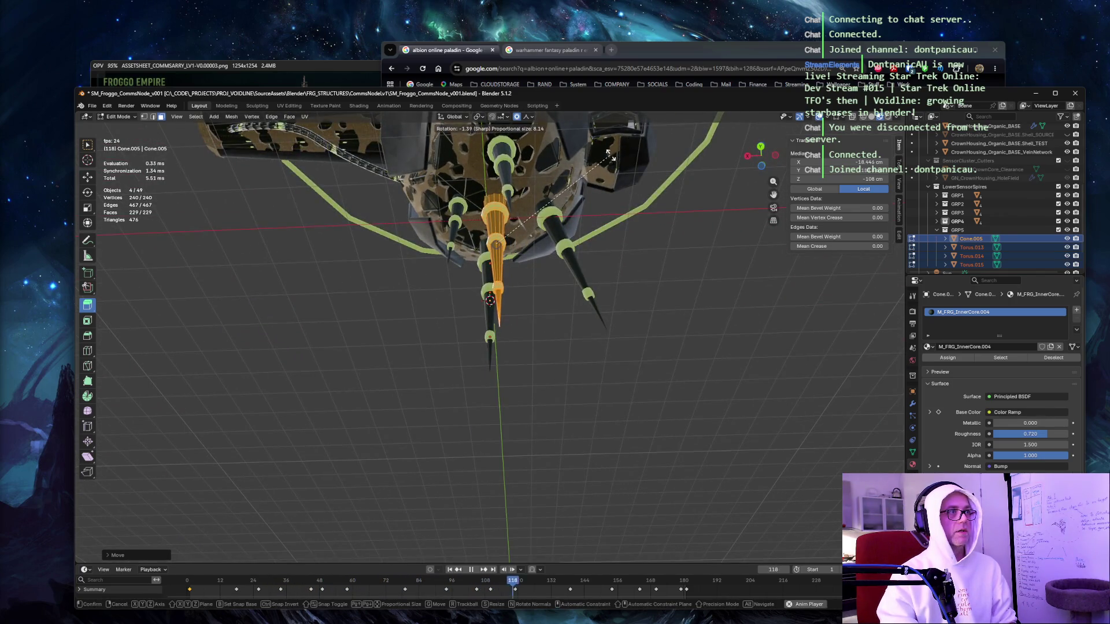
{"action": "left_click", "coordinate": [548, 189]}
{"action": "key", "text": "g"}
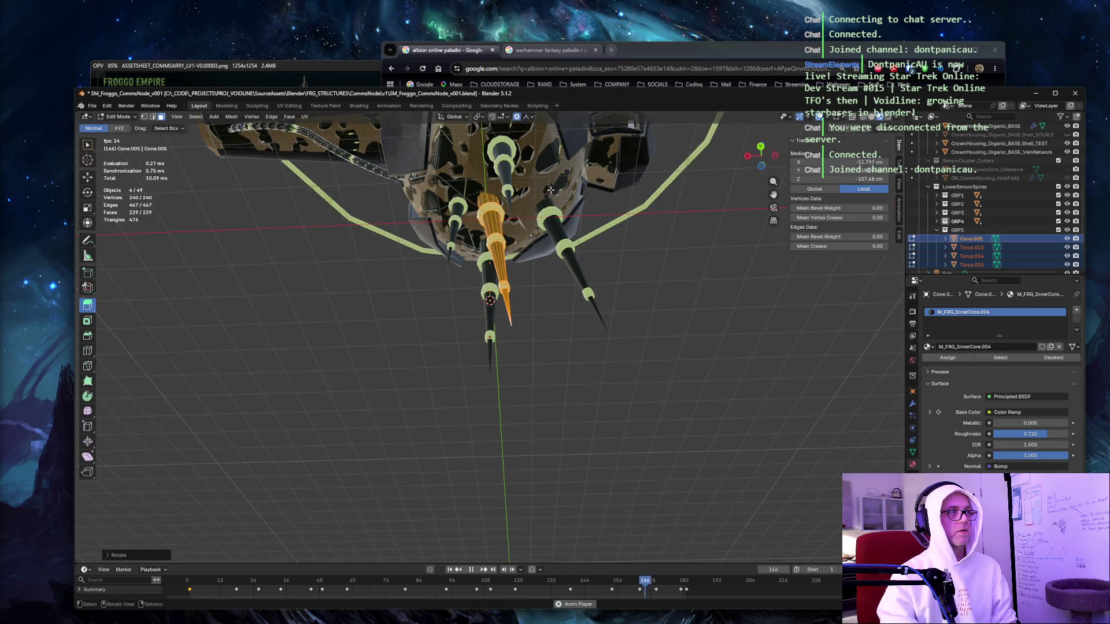
{"action": "left_click", "coordinate": [572, 198]}
{"action": "left_click_drag", "start_coordinate": [571, 197], "coordinate": [568, 188]}
{"action": "key", "text": "r"}
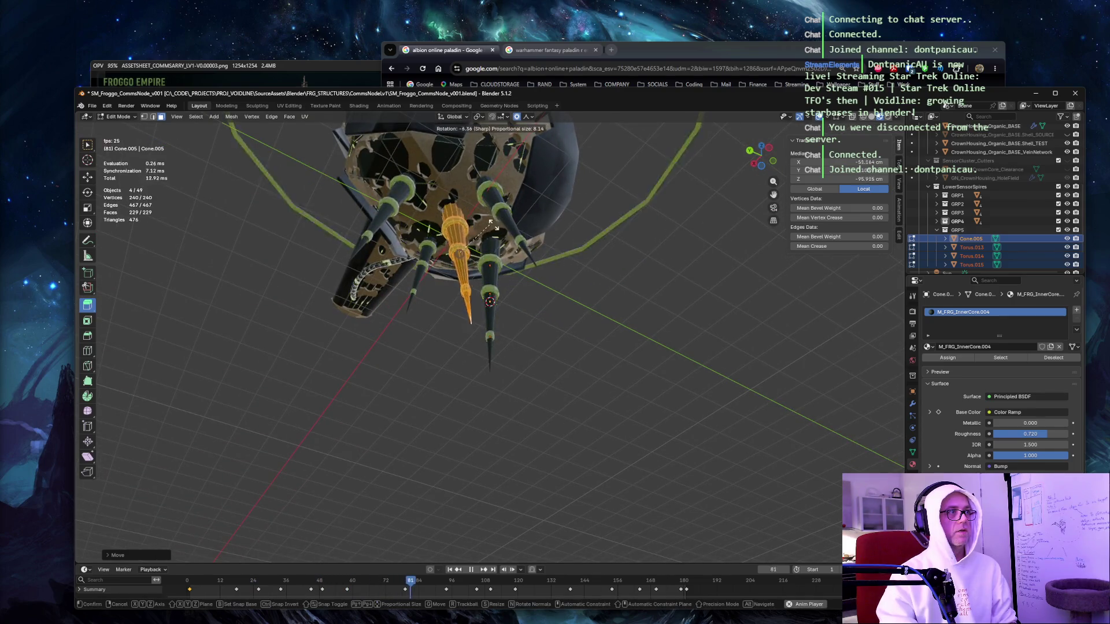
{"action": "left_click", "coordinate": [541, 218]}
{"action": "key", "text": "g"}
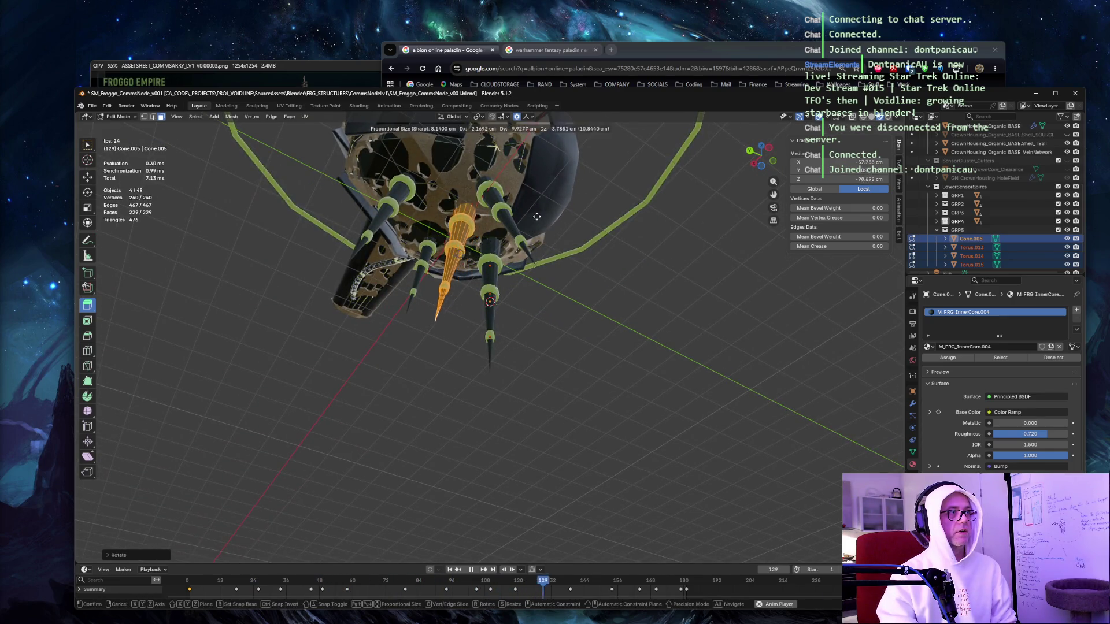
{"action": "left_click", "coordinate": [519, 205]}
{"action": "left_click_drag", "start_coordinate": [520, 205], "coordinate": [557, 192]}
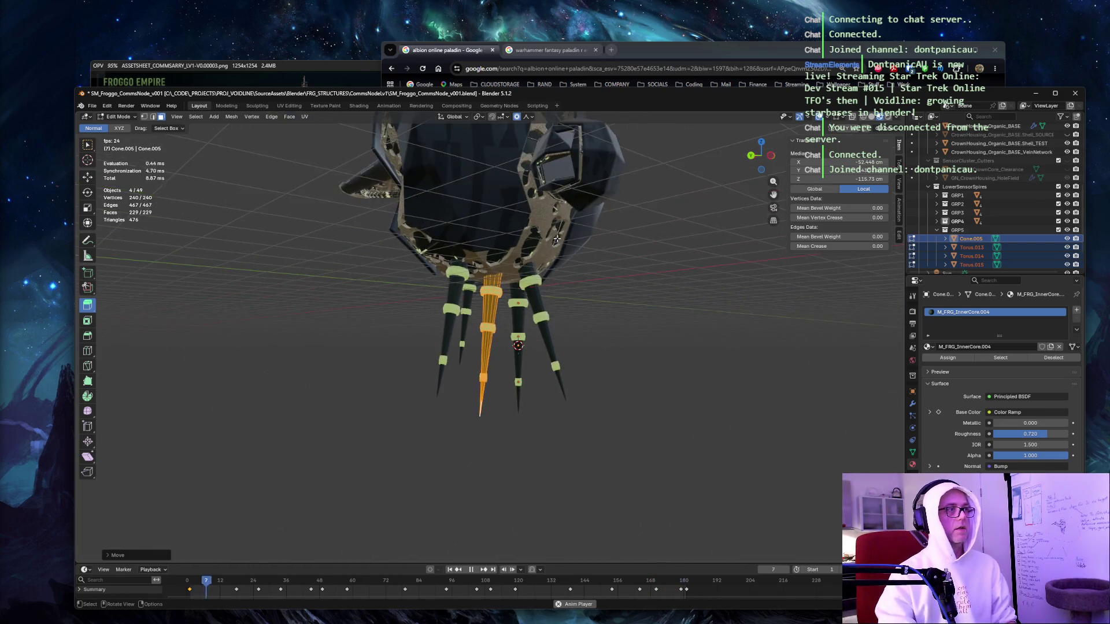
{"action": "mouse_move", "coordinate": [607, 278]}
{"action": "left_mouse_down"}
{"action": "mouse_move", "coordinate": [555, 248]}
{"action": "mouse_move", "coordinate": [549, 262]}
{"action": "left_mouse_up"}
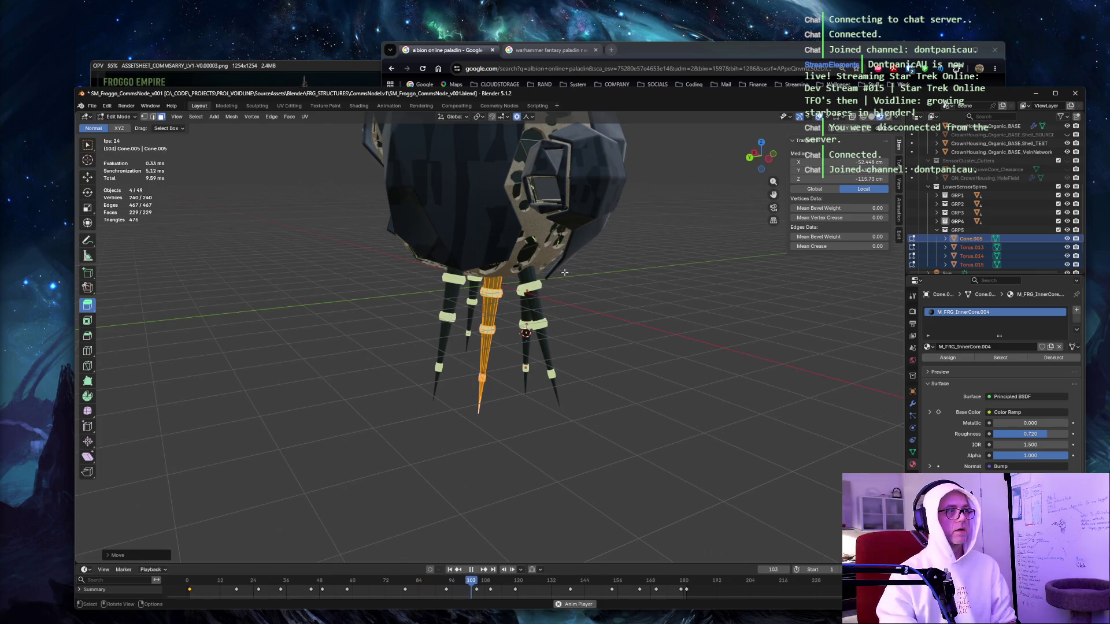
Enlarge the GRP5 spire, lower it along Z, place it, and return to Object Mode.
{"action": "key", "text": "s"}
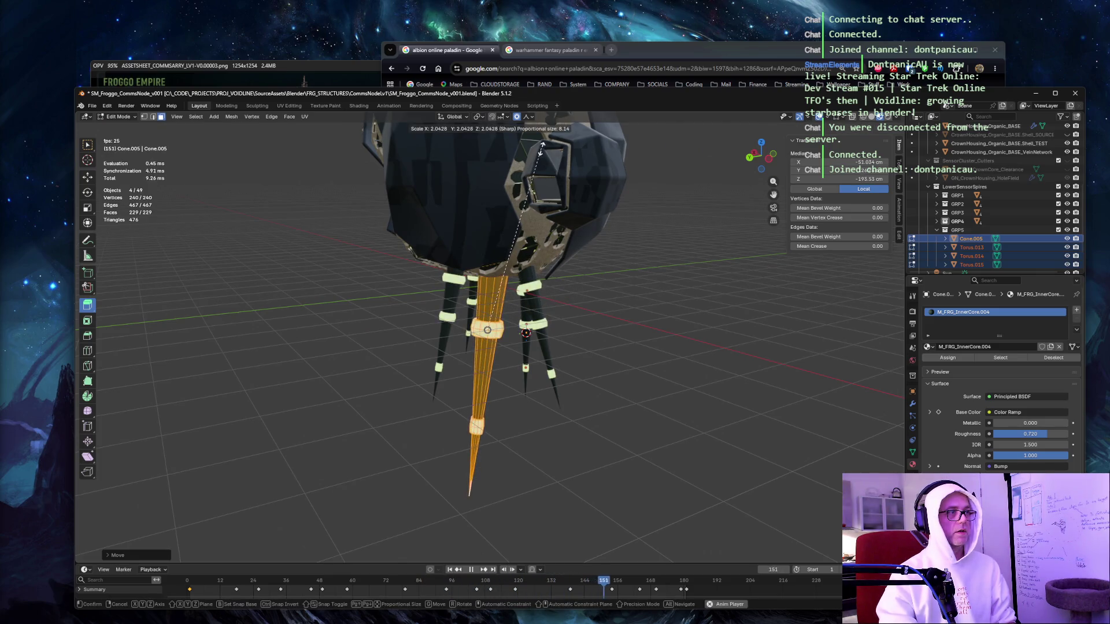
{"action": "left_click", "coordinate": [531, 208]}
{"action": "key", "text": "g"}
{"action": "key", "text": "z"}
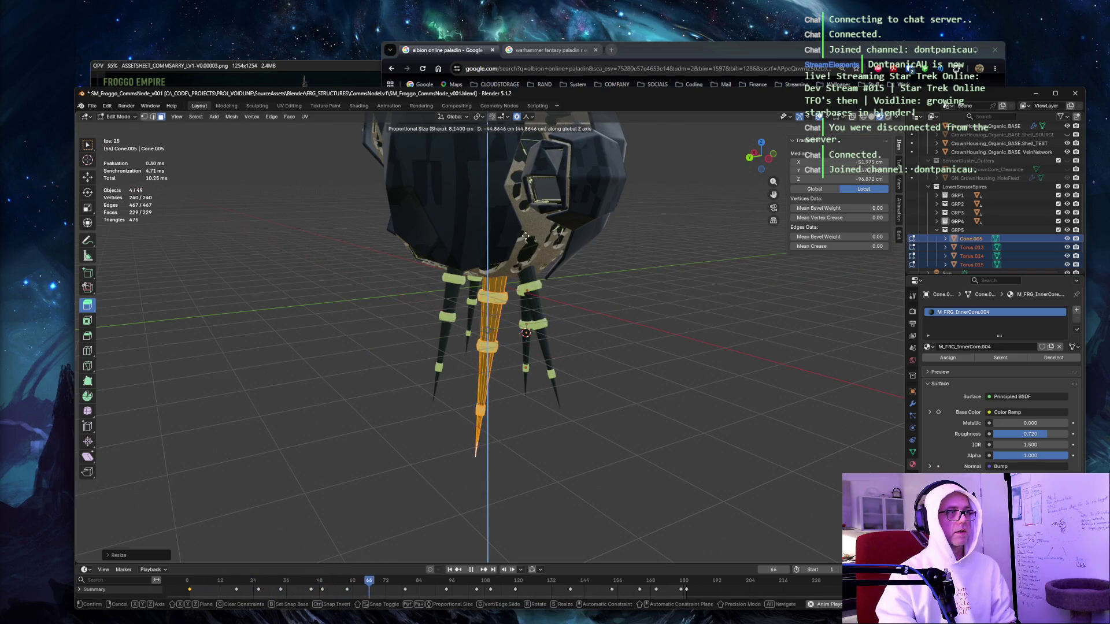
{"action": "left_click", "coordinate": [522, 255]}
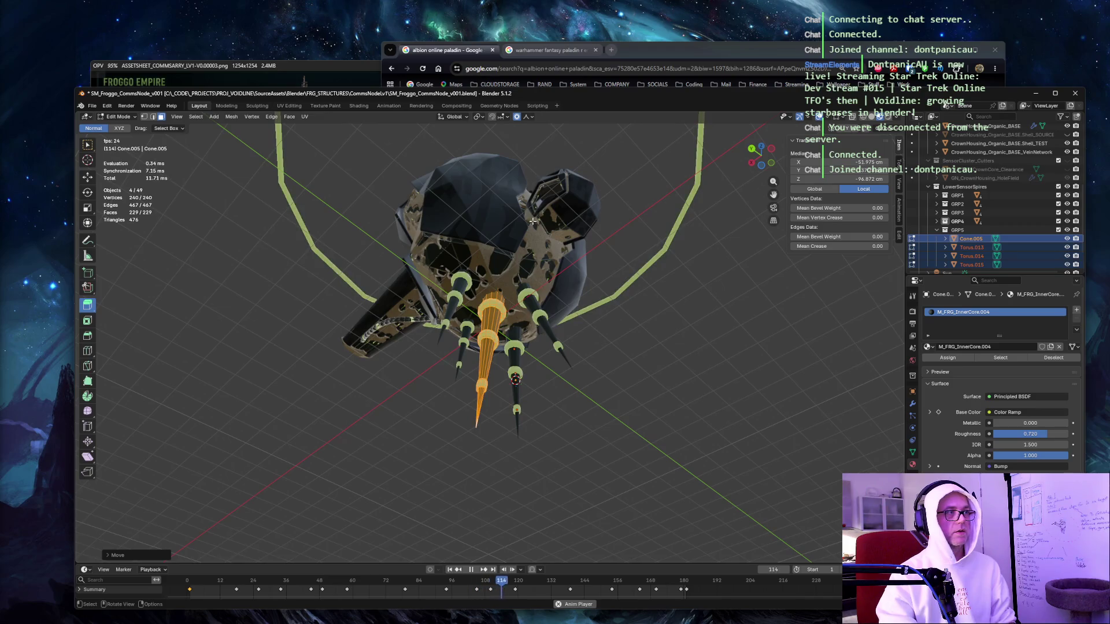
{"action": "key", "text": "g"}
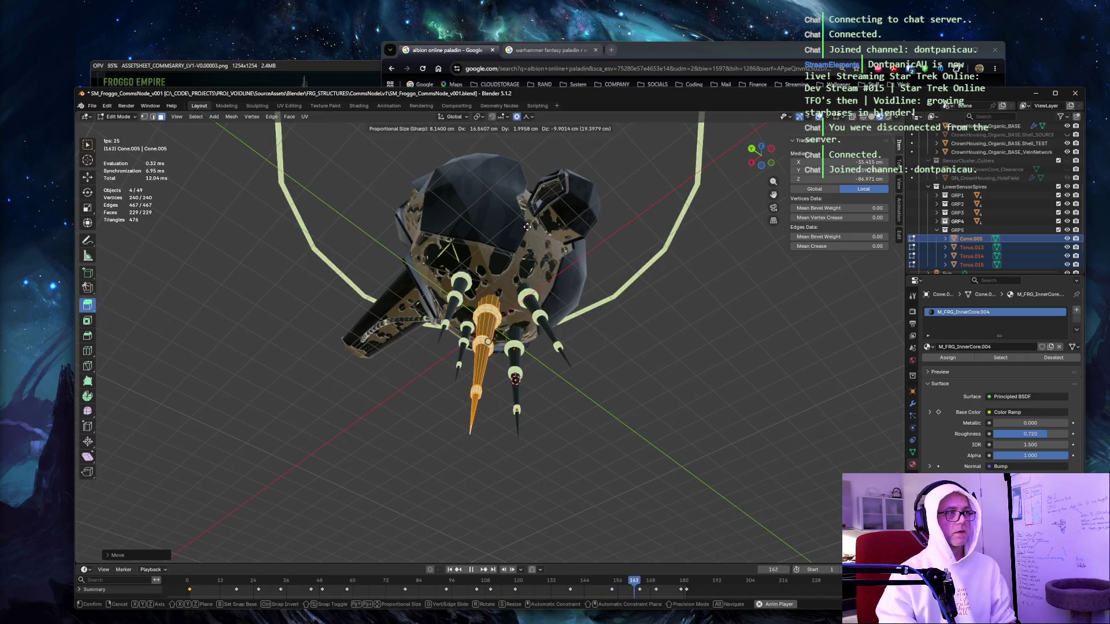
{"action": "left_click", "coordinate": [529, 232]}
{"action": "mouse_move", "coordinate": [450, 205]}
{"action": "left_mouse_down"}
{"action": "mouse_move", "coordinate": [330, 263]}
{"action": "mouse_move", "coordinate": [234, 284]}
{"action": "left_mouse_up"}
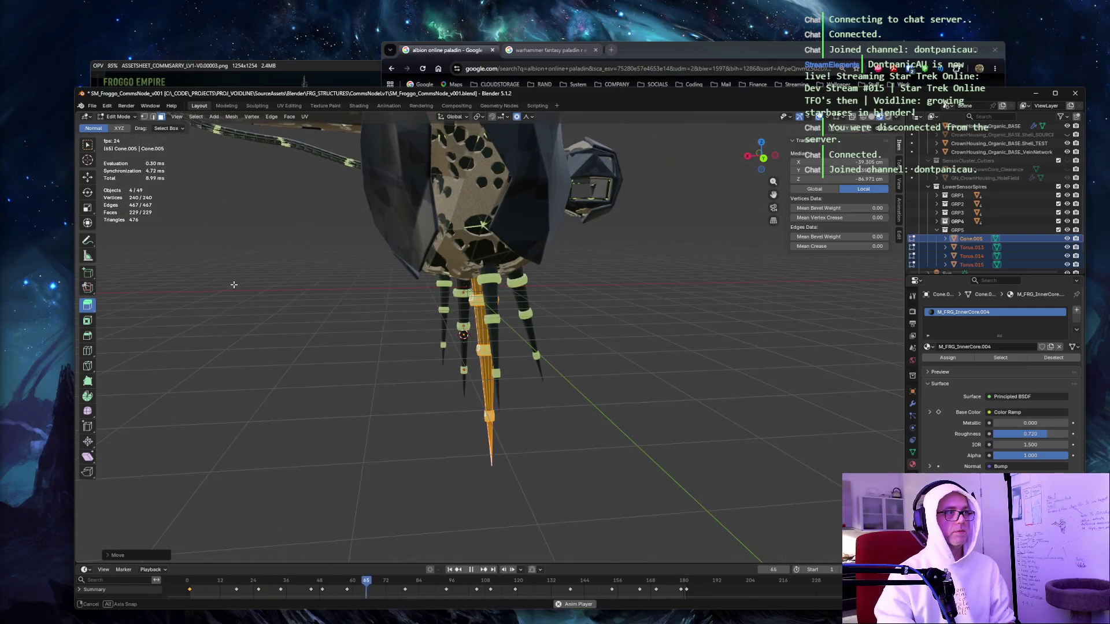
{"action": "left_click", "coordinate": [659, 292]}
{"action": "left_click_drag", "start_coordinate": [659, 293], "coordinate": [656, 230]}
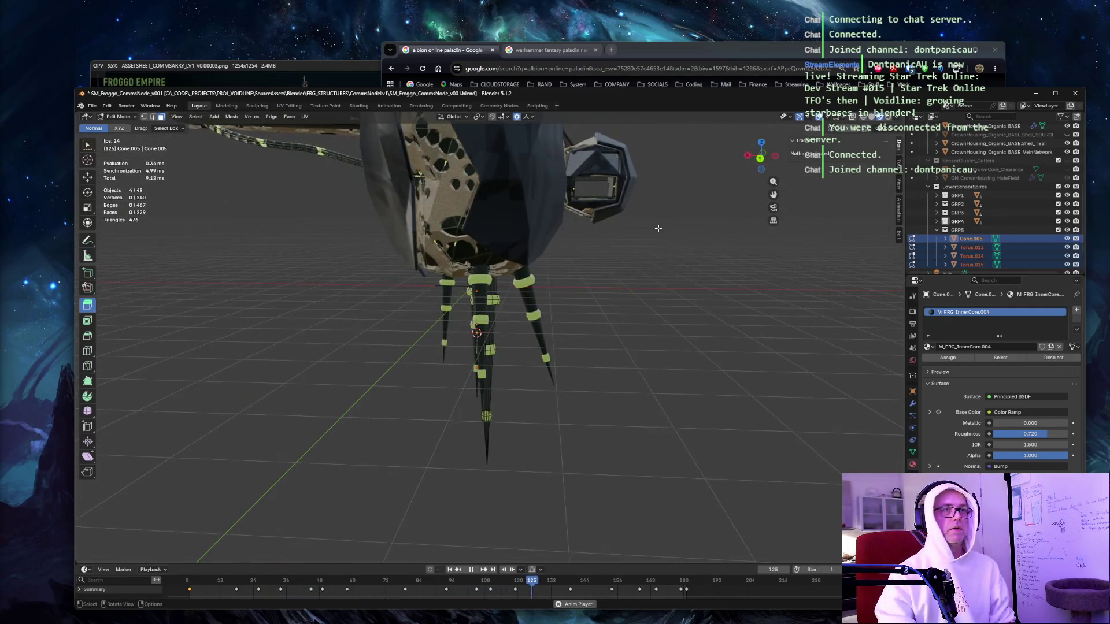
{"action": "key", "text": "Tab"}
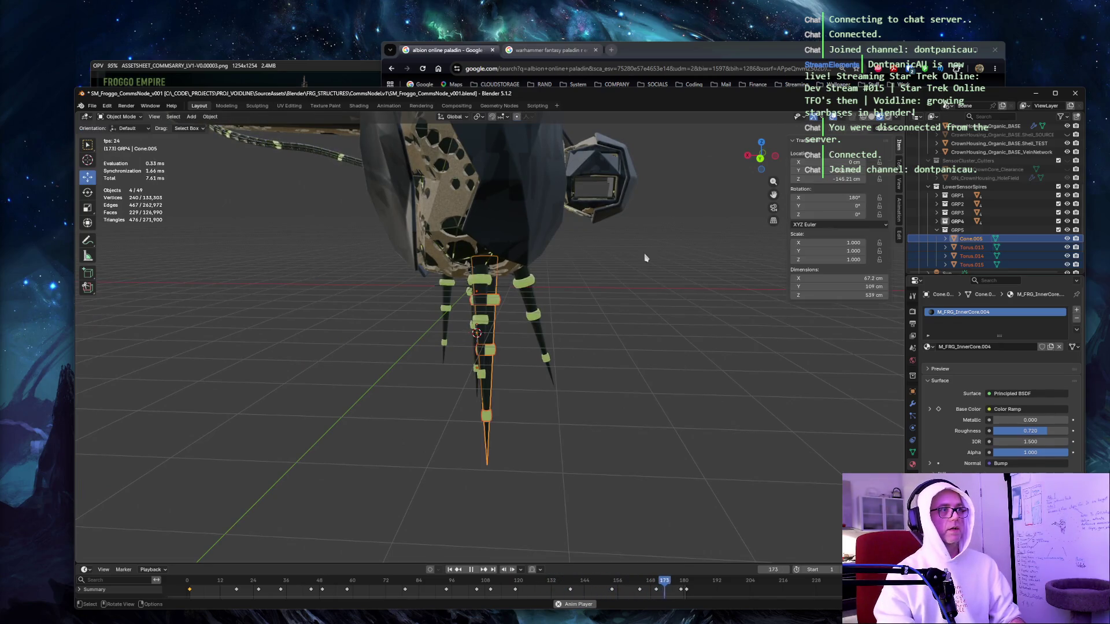
Select GRP4's Cone.004 and rings, and scale the spire up slightly in Edit Mode.
{"action": "left_click", "coordinate": [937, 230]}
{"action": "left_click", "coordinate": [937, 222]}
{"action": "left_click", "coordinate": [971, 230]}
{"action": "left_click", "coordinate": [967, 256], "text": "shift"}
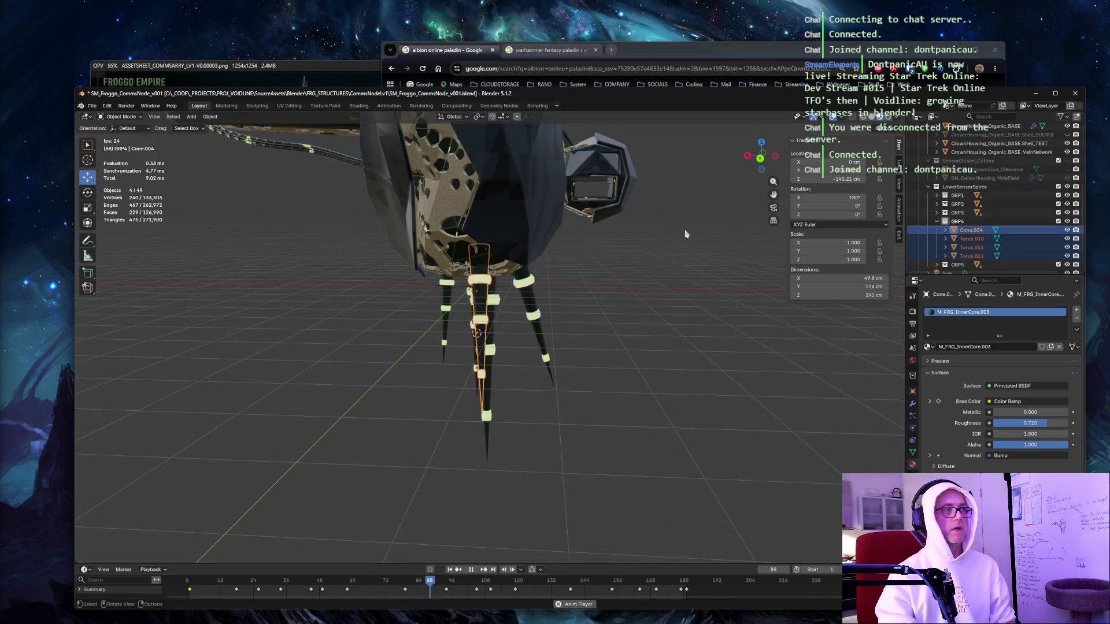
{"action": "key", "text": "Tab"}
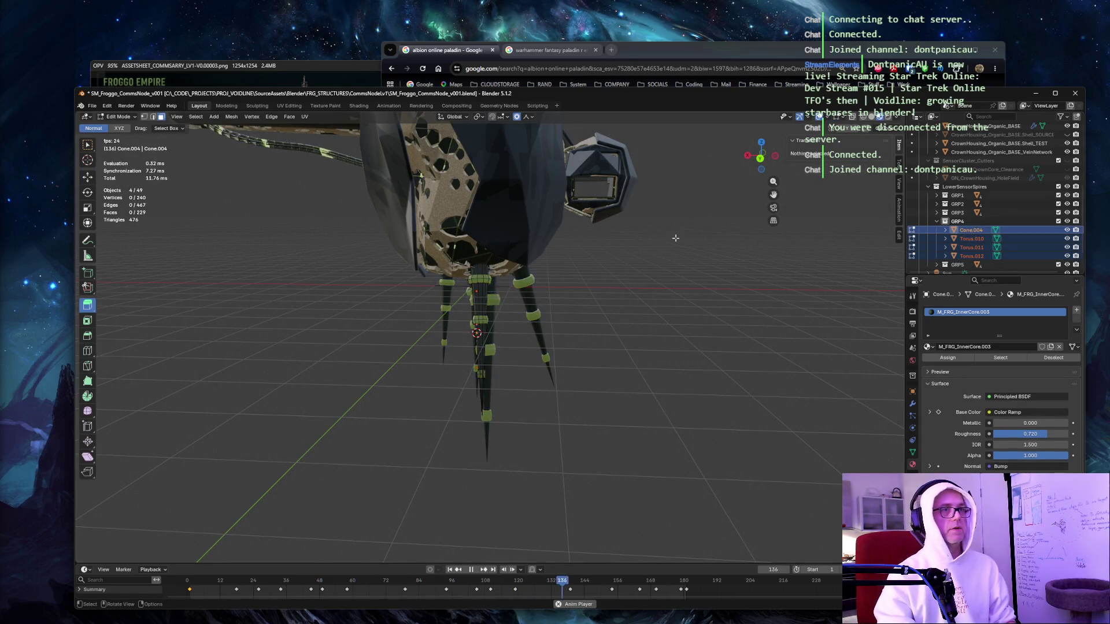
{"action": "key", "text": "a"}
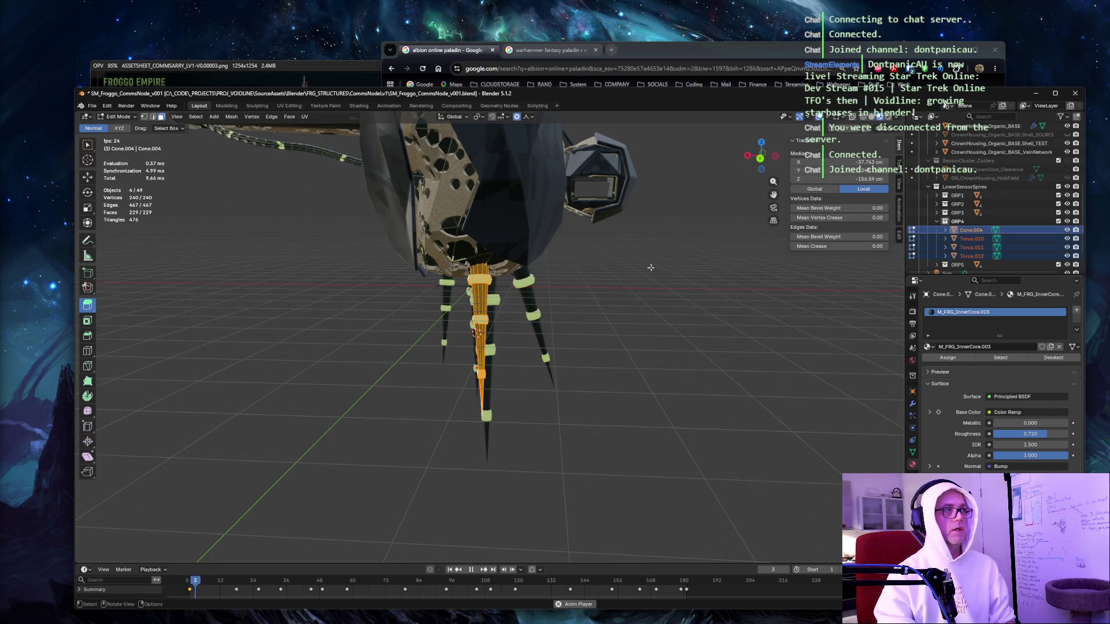
{"action": "key", "text": "s"}
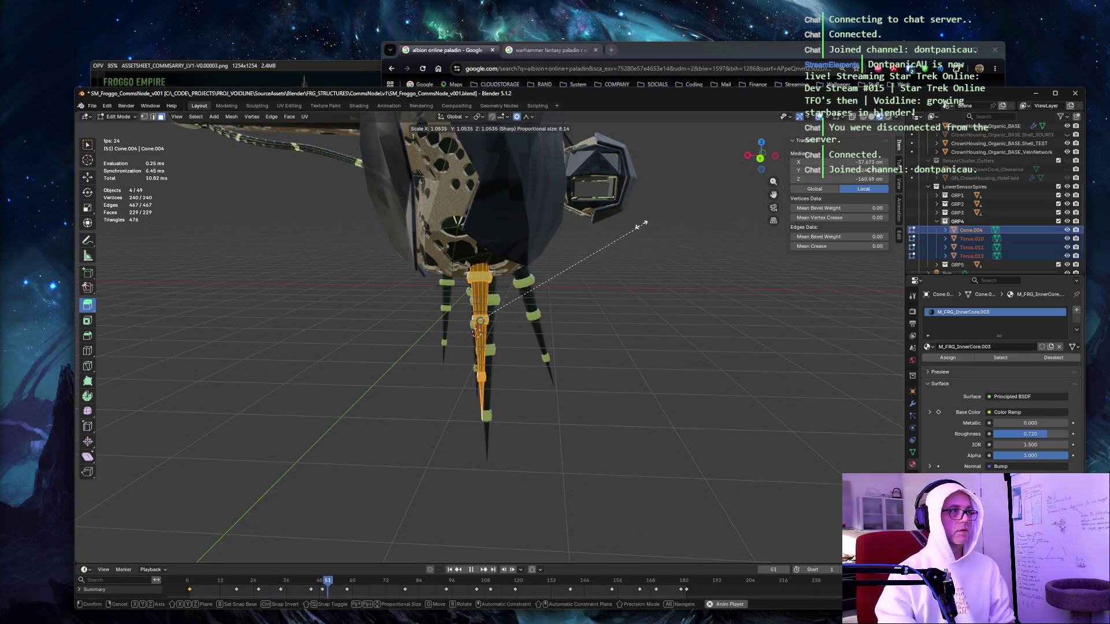
{"action": "left_click", "coordinate": [569, 252]}
Move the GRP4 spike, rotate it outward from the hull, and return to Object Mode.
{"action": "key", "text": "g"}
{"action": "left_click", "coordinate": [607, 384]}
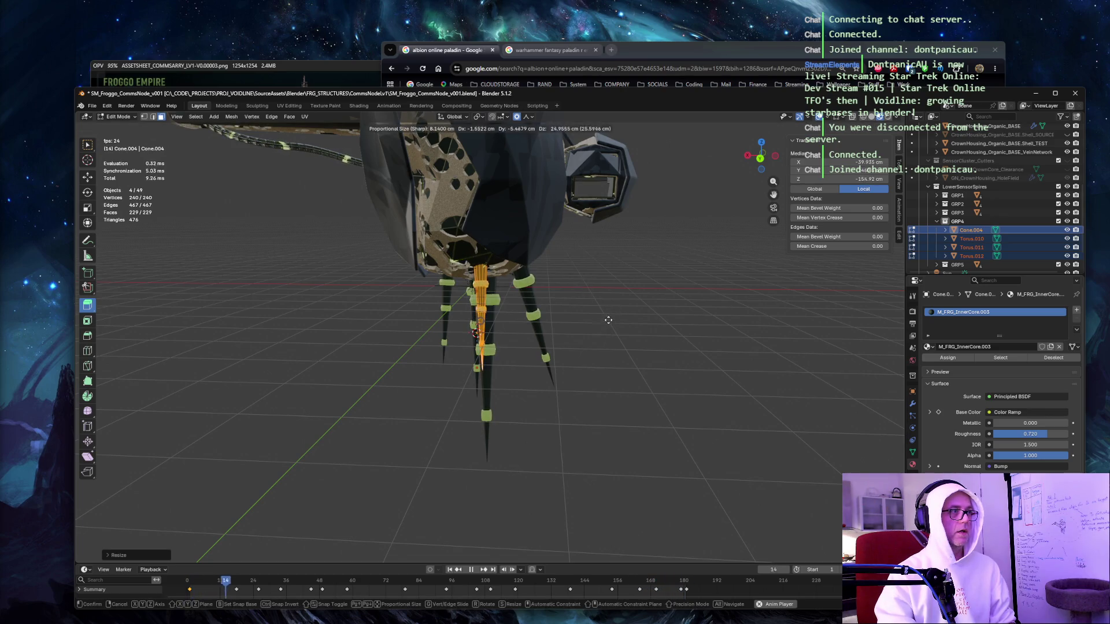
{"action": "mouse_move", "coordinate": [625, 230]}
{"action": "left_mouse_down"}
{"action": "mouse_move", "coordinate": [503, 244]}
{"action": "mouse_move", "coordinate": [672, 259]}
{"action": "left_mouse_up"}
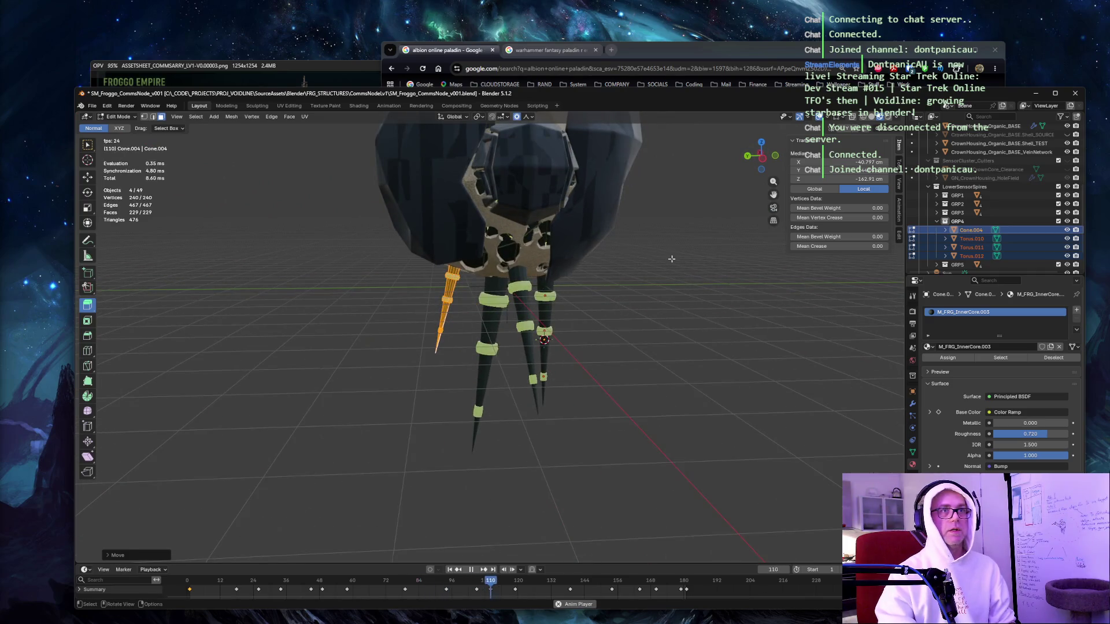
{"action": "left_click_drag", "start_coordinate": [638, 237], "coordinate": [609, 252]}
{"action": "key", "text": "r"}
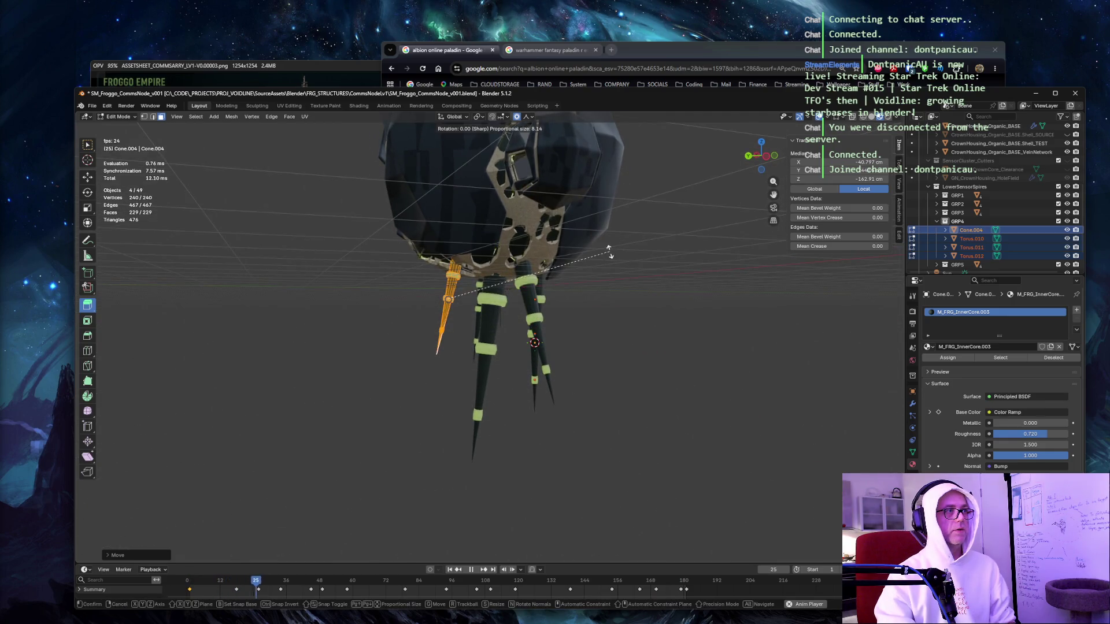
{"action": "left_click", "coordinate": [700, 329]}
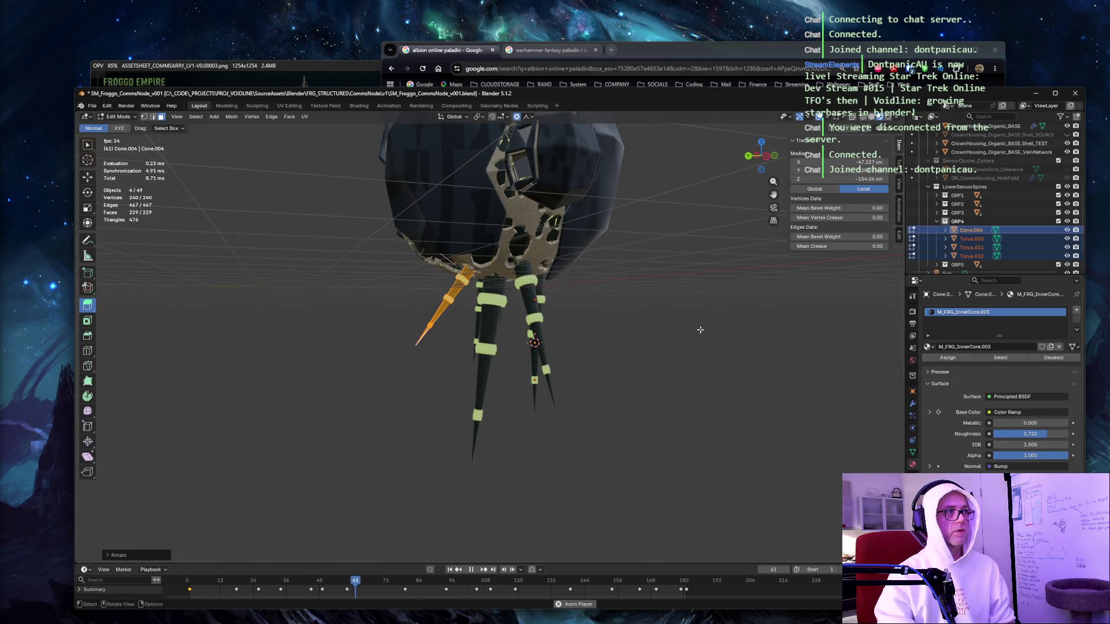
{"action": "key", "text": "g"}
{"action": "left_click", "coordinate": [665, 292]}
{"action": "mouse_move", "coordinate": [670, 286]}
{"action": "left_mouse_down"}
{"action": "mouse_move", "coordinate": [688, 267]}
{"action": "mouse_move", "coordinate": [566, 266]}
{"action": "left_mouse_up"}
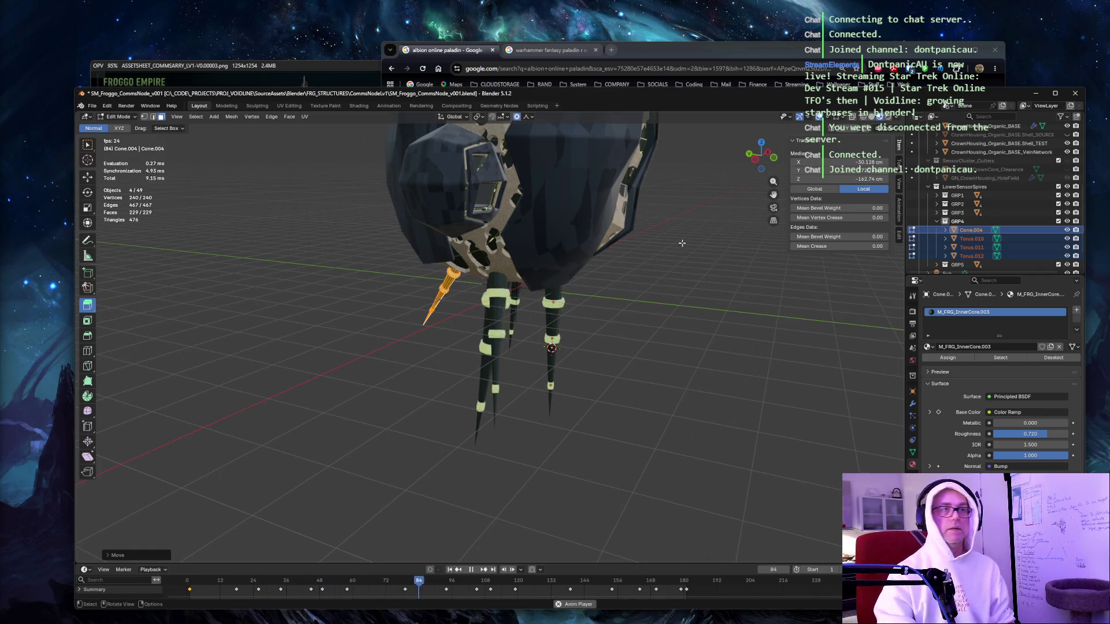
{"action": "key", "text": "Tab"}
Collapse GRP4 and select GRP3's cone spike and its rings.
{"action": "left_click", "coordinate": [937, 224]}
{"action": "left_click", "coordinate": [937, 222]}
{"action": "left_click", "coordinate": [937, 214]}
{"action": "left_click", "coordinate": [971, 222]}
{"action": "left_click", "coordinate": [972, 247], "text": "shift"}
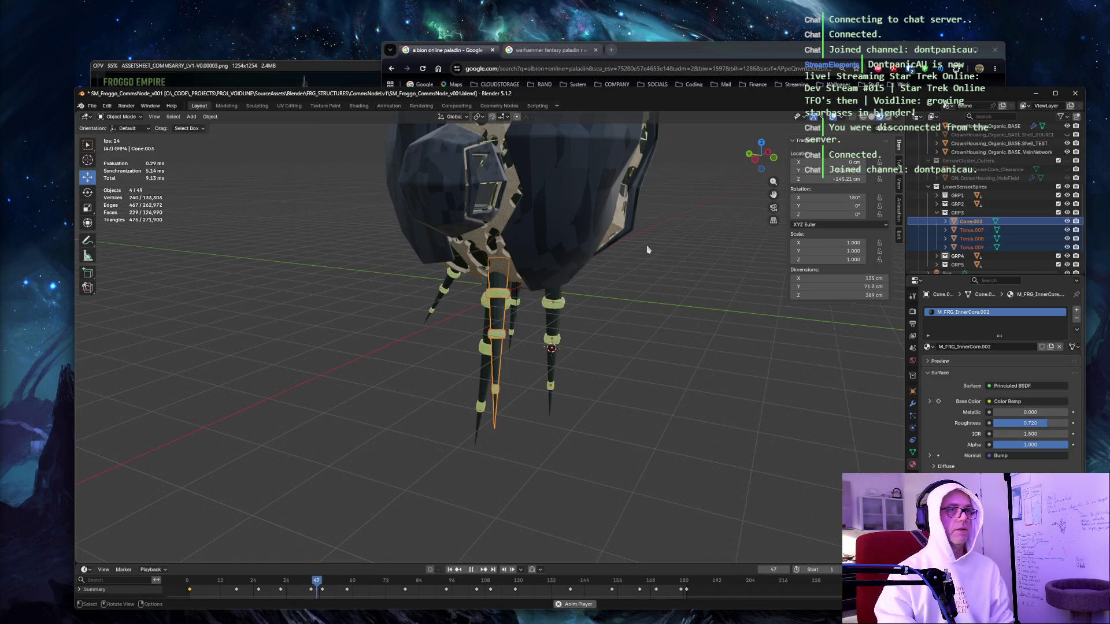
Scale the GRP3 cone spike and its rings down to a slimmer size in Edit Mode.
{"action": "key", "text": "Tab"}
{"action": "key", "text": "a"}
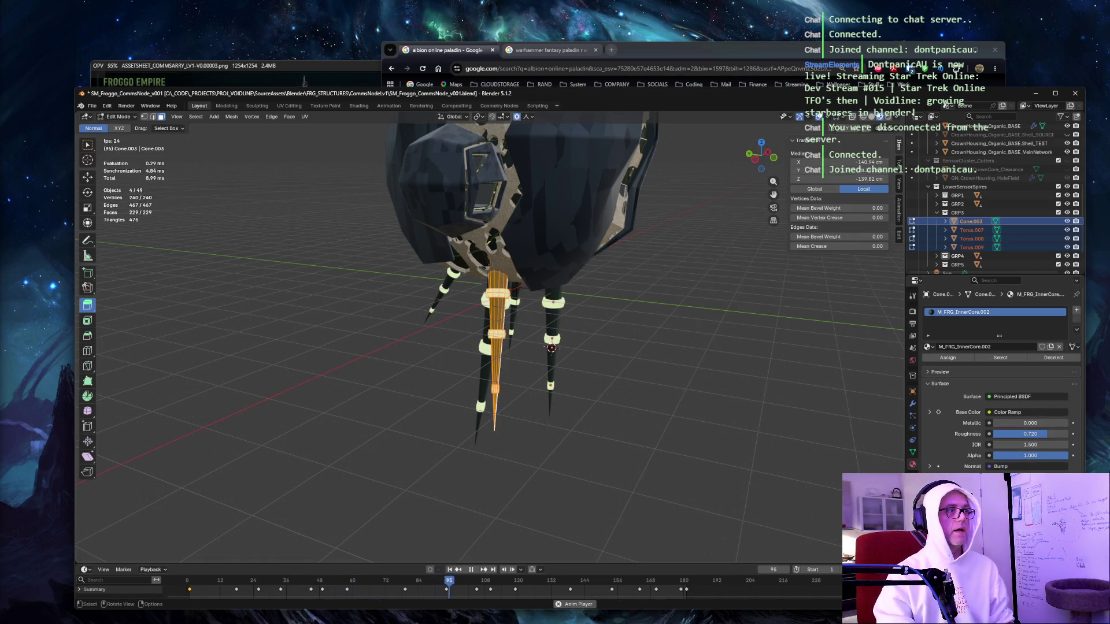
{"action": "key", "text": "s"}
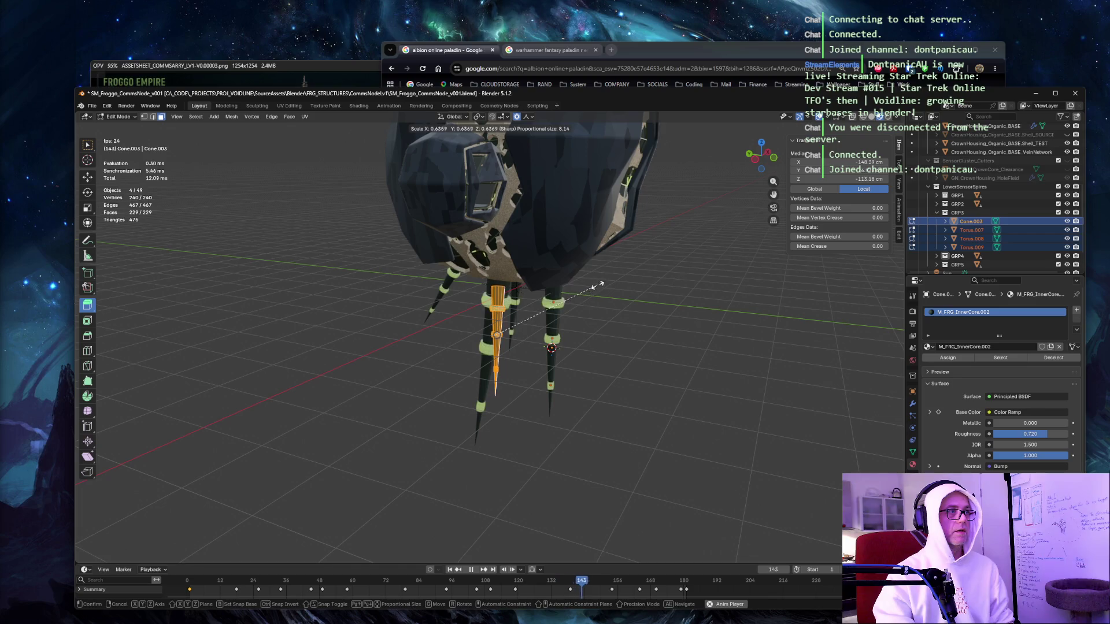
{"action": "right_click", "coordinate": [619, 250]}
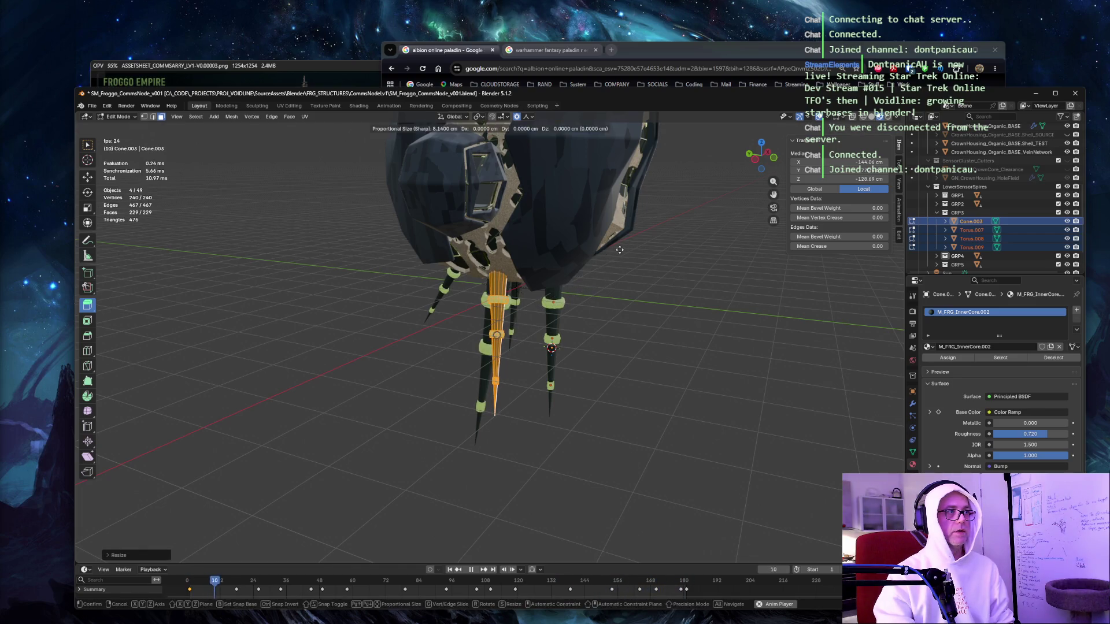
{"action": "left_click_drag", "start_coordinate": [706, 230], "coordinate": [676, 280]}
{"action": "key", "text": "Tab"}
Select the GRP2 cone spike and its rings, orbit around them, then clear the selection.
{"action": "left_click", "coordinate": [698, 256]}
{"action": "left_click", "coordinate": [937, 212]}
{"action": "left_click", "coordinate": [937, 204]}
{"action": "left_click", "coordinate": [971, 213]}
{"action": "left_click", "coordinate": [972, 238], "text": "shift"}
{"action": "mouse_move", "coordinate": [665, 219]}
{"action": "left_mouse_down"}
{"action": "mouse_move", "coordinate": [613, 217]}
{"action": "mouse_move", "coordinate": [653, 248]}
{"action": "mouse_move", "coordinate": [612, 223]}
{"action": "left_mouse_up"}
{"action": "left_click", "coordinate": [612, 224]}
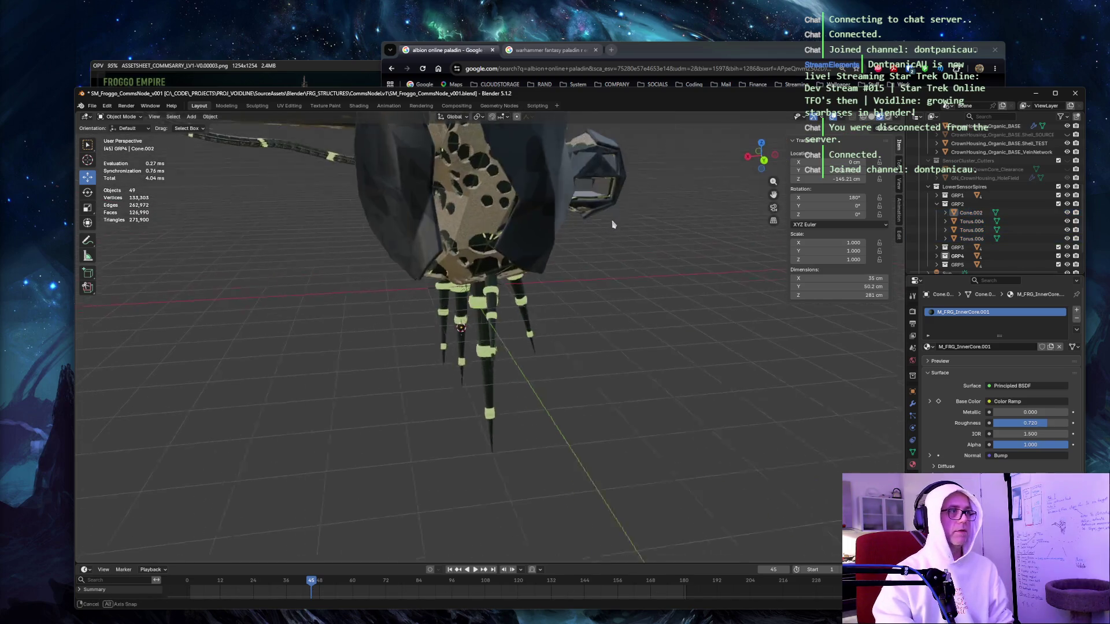
Frame the BodyMain body shell, then zoom out to show the whole ship and deselect it.
{"action": "left_click", "coordinate": [485, 271]}
{"action": "key", "text": "KP_Decimal"}
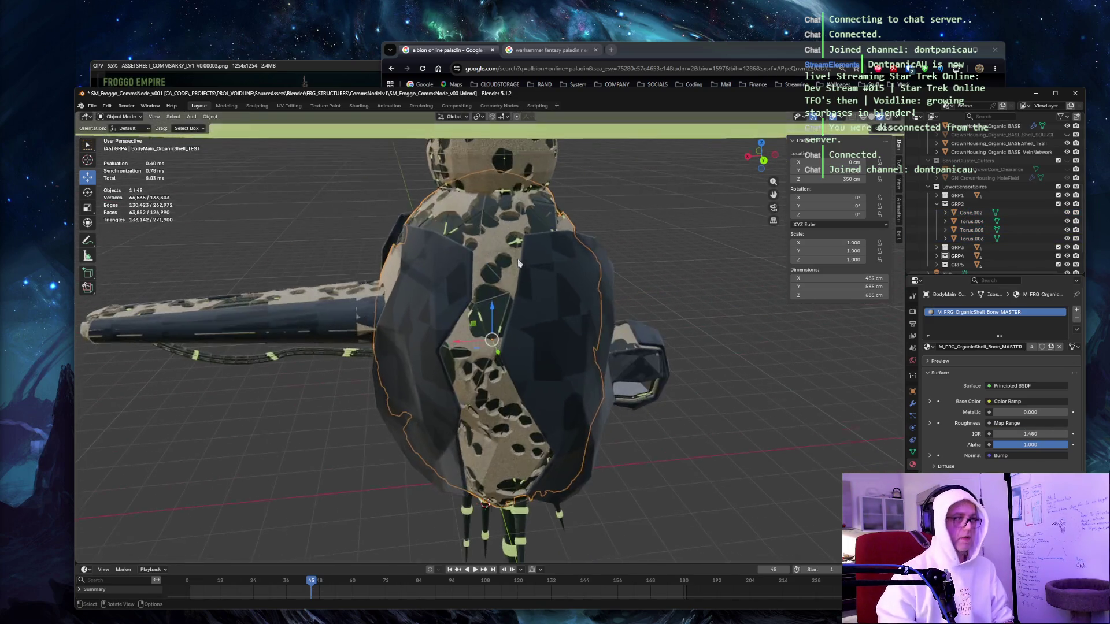
{"action": "mouse_move", "coordinate": [486, 272]}
{"action": "left_mouse_down"}
{"action": "mouse_move", "coordinate": [422, 217]}
{"action": "mouse_move", "coordinate": [607, 179]}
{"action": "mouse_move", "coordinate": [454, 174]}
{"action": "left_mouse_up"}
{"action": "scroll", "coordinate": [422, 217], "scroll_direction": "down", "scroll_amount": 5}
{"action": "left_click", "coordinate": [575, 197]}
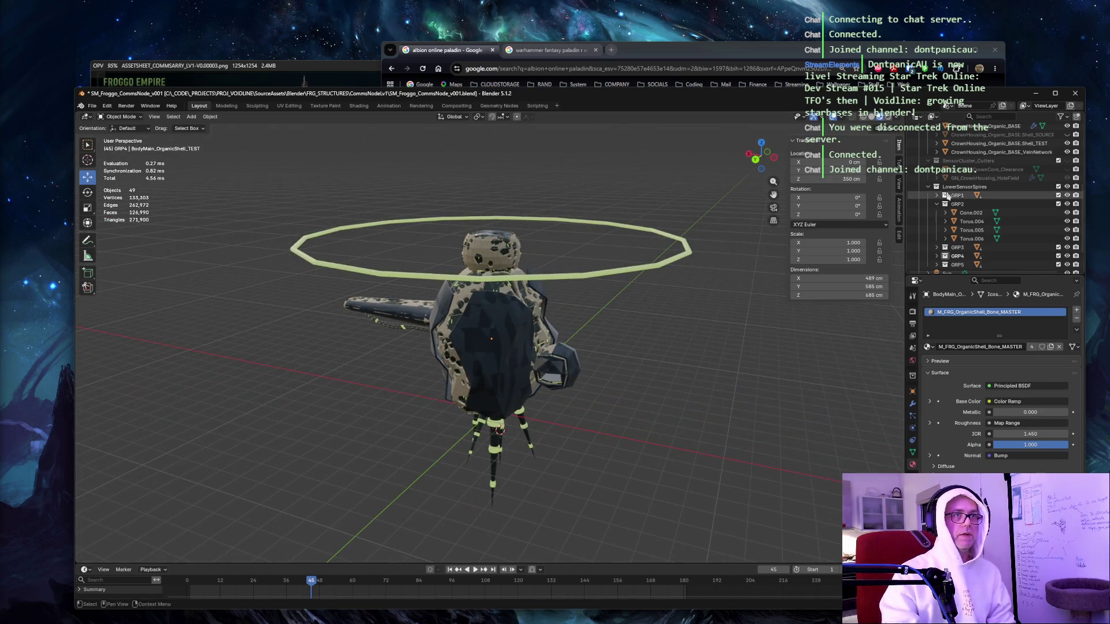
Collapse LowerSensorSpires, play the animation, and move the reference sheet window left.
{"action": "left_click", "coordinate": [928, 187]}
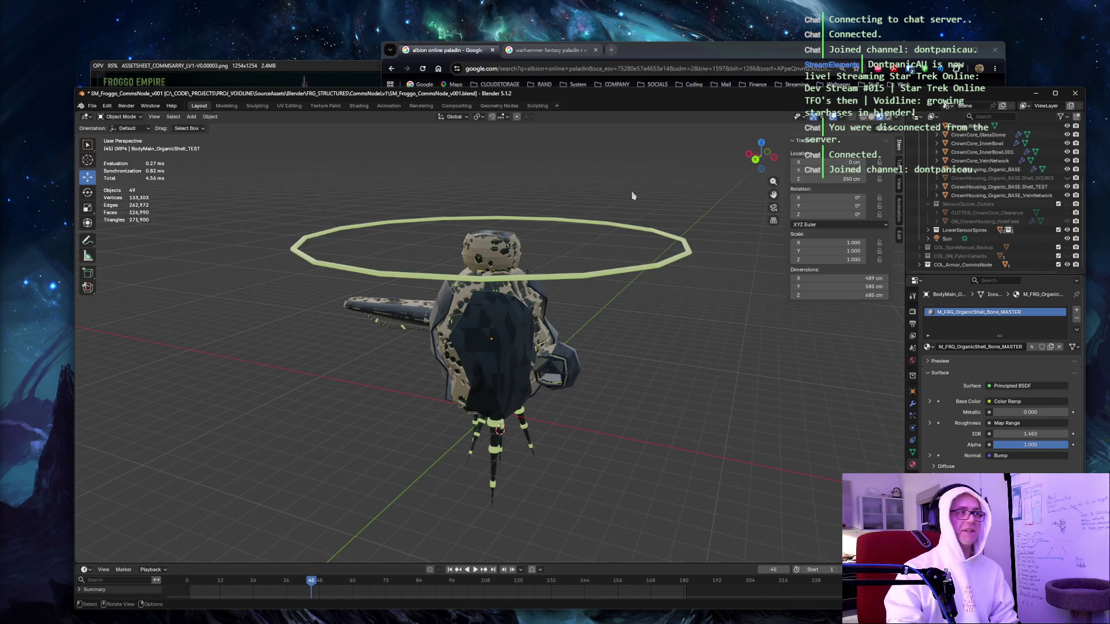
{"action": "key", "text": "space"}
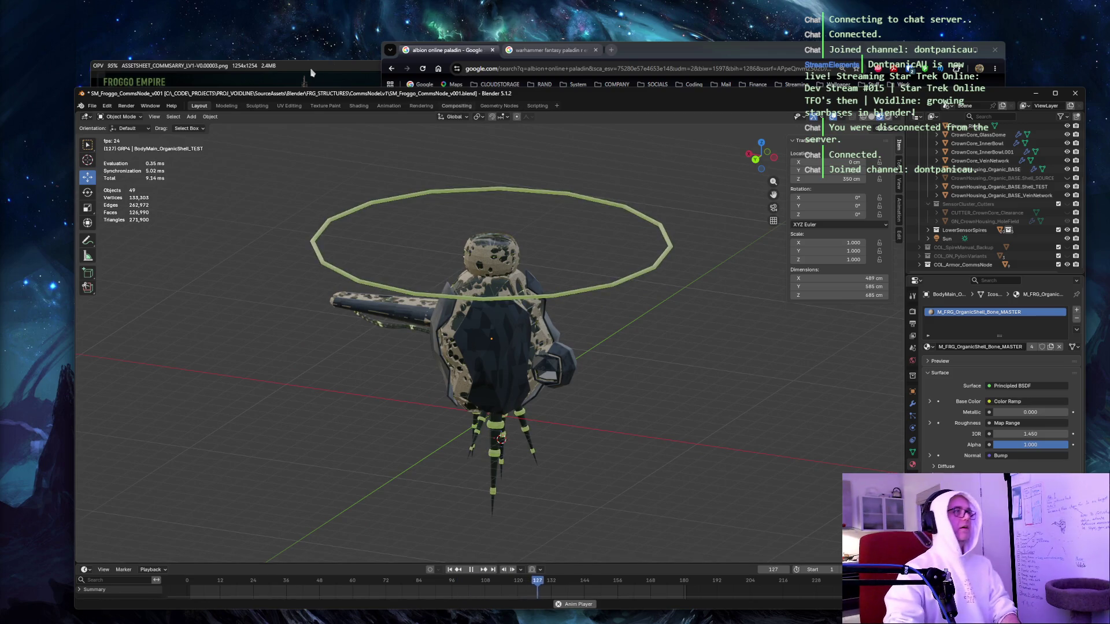
{"action": "left_click", "coordinate": [373, 65]}
{"action": "left_click_drag", "start_coordinate": [389, 70], "coordinate": [338, 67]}
{"action": "left_click", "coordinate": [693, 93]}
Move the Blender window right and enlarge the Communications Tower reference sheet by zooming in.
{"action": "left_click_drag", "start_coordinate": [694, 93], "coordinate": [1003, 98]}
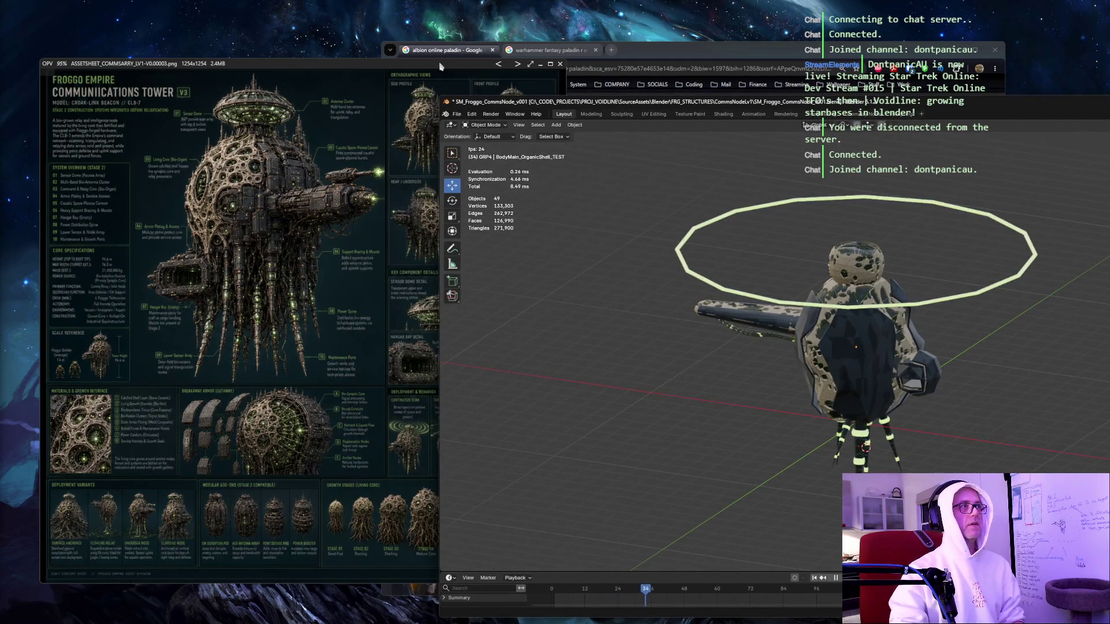
{"action": "left_click_drag", "start_coordinate": [664, 102], "coordinate": [603, 107]}
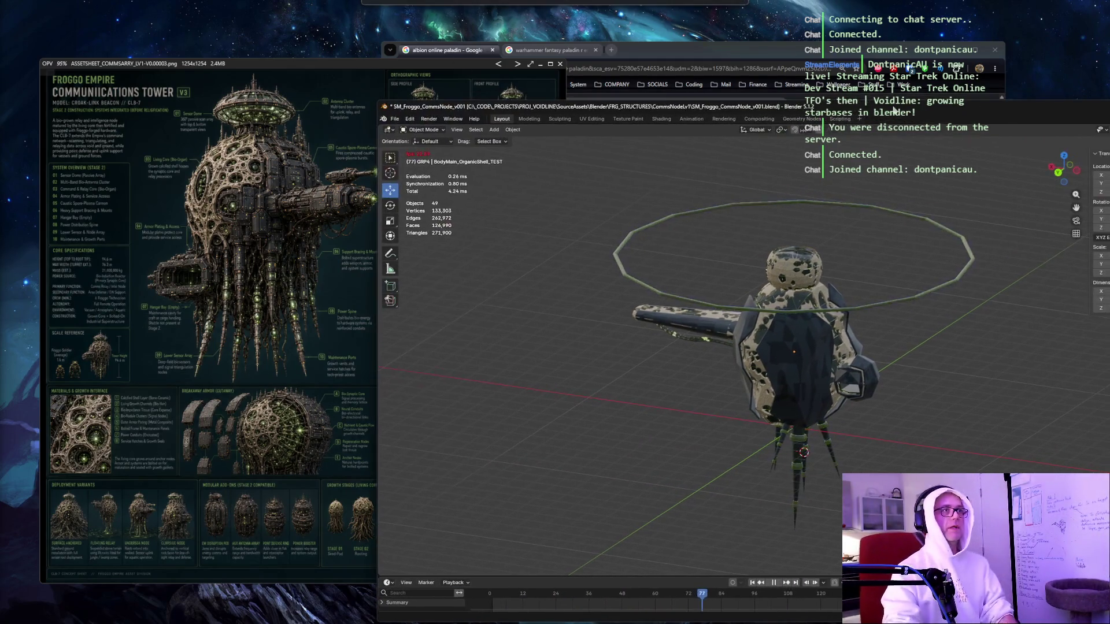
{"action": "left_click", "coordinate": [365, 69]}
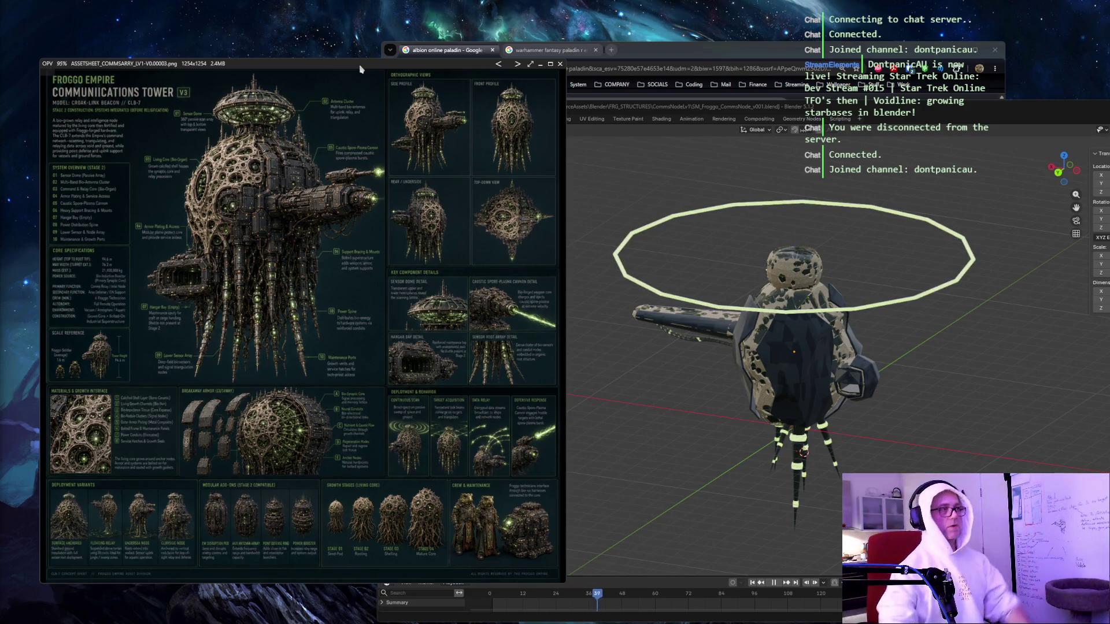
{"action": "scroll", "coordinate": [304, 283], "scroll_direction": "up", "scroll_amount": 1}
{"action": "scroll", "coordinate": [304, 282], "scroll_direction": "up", "scroll_amount": 5}
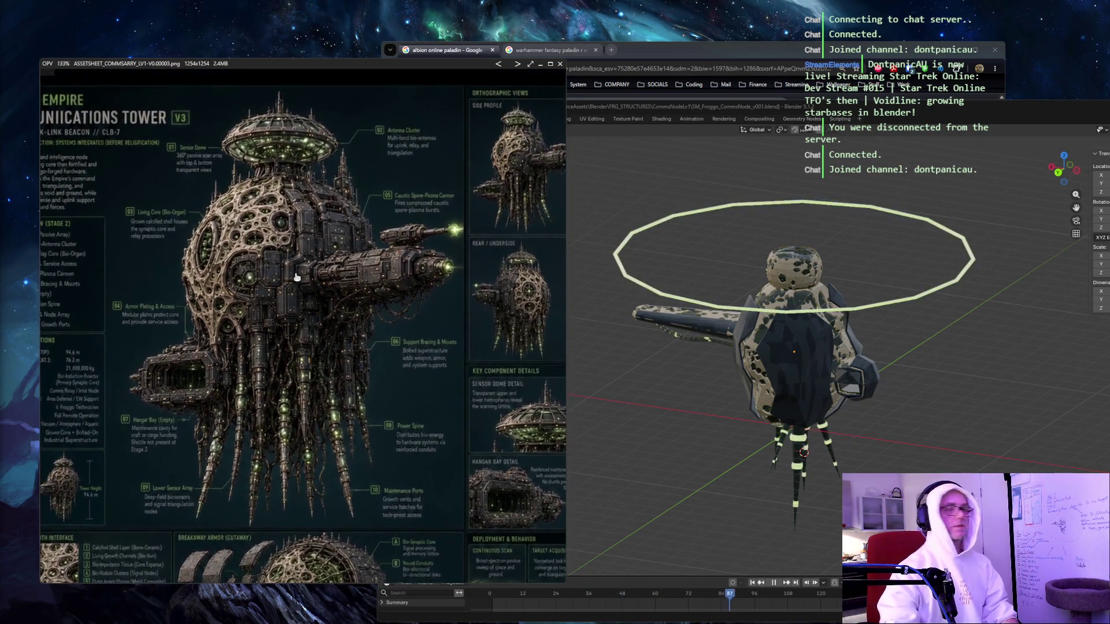
Arrange the reference sheet up and right, with Blender shifted up and left in front of it.
{"action": "mouse_move", "coordinate": [879, 110]}
{"action": "left_mouse_down"}
{"action": "mouse_move", "coordinate": [738, 116]}
{"action": "mouse_move", "coordinate": [713, 141]}
{"action": "mouse_move", "coordinate": [737, 165]}
{"action": "mouse_move", "coordinate": [757, 138]}
{"action": "left_mouse_up"}
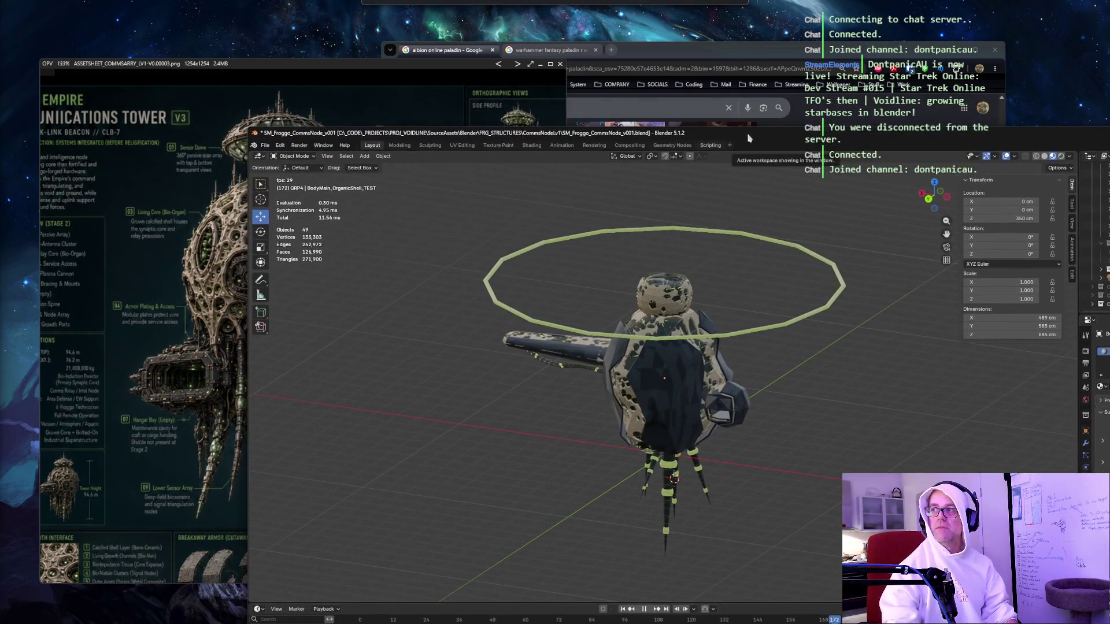
{"action": "mouse_move", "coordinate": [324, 78]}
{"action": "left_mouse_down"}
{"action": "mouse_move", "coordinate": [401, 11]}
{"action": "mouse_move", "coordinate": [453, 22]}
{"action": "mouse_move", "coordinate": [443, 14]}
{"action": "left_mouse_up"}
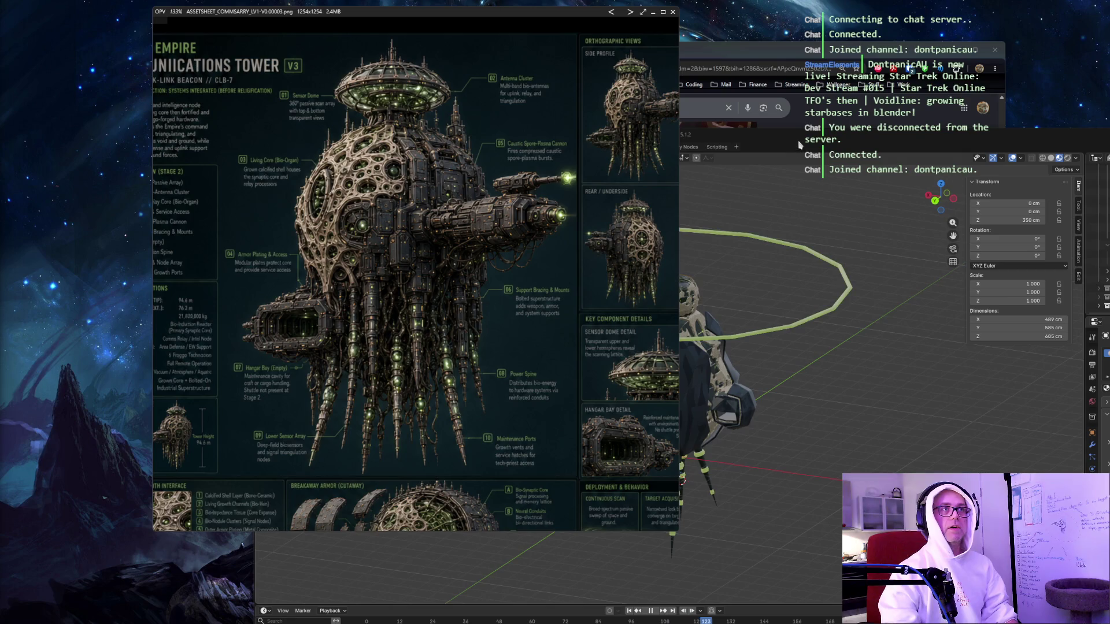
{"action": "left_click", "coordinate": [800, 143]}
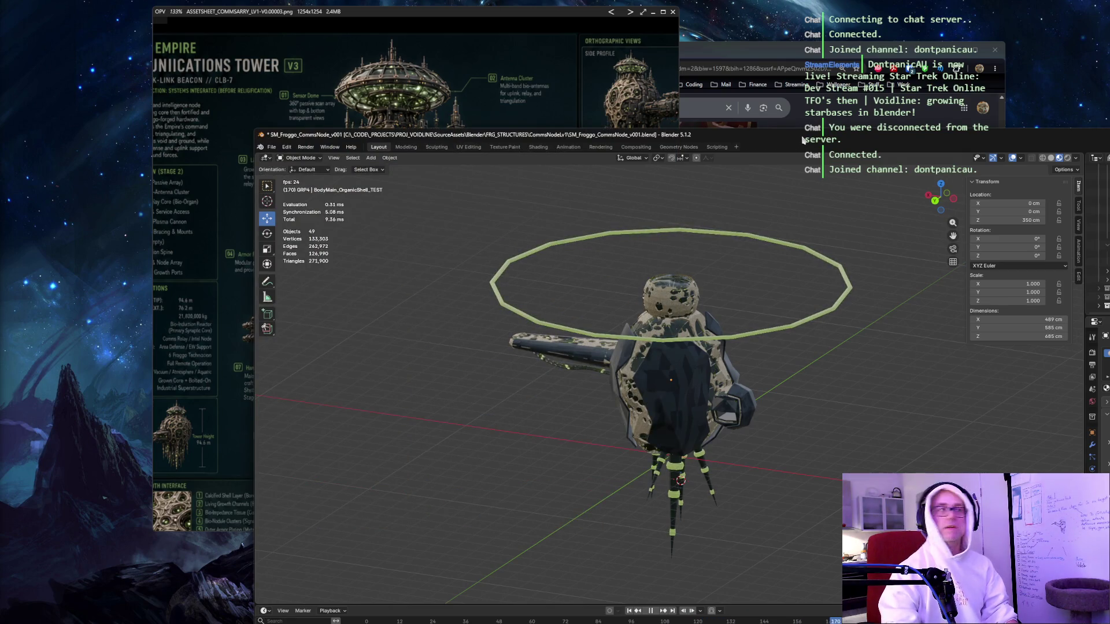
{"action": "mouse_move", "coordinate": [505, 20]}
{"action": "left_mouse_down"}
{"action": "mouse_move", "coordinate": [490, 24]}
{"action": "mouse_move", "coordinate": [652, 45]}
{"action": "left_mouse_up"}
{"action": "mouse_move", "coordinate": [866, 141]}
{"action": "left_mouse_down"}
{"action": "mouse_move", "coordinate": [817, 132]}
{"action": "mouse_move", "coordinate": [741, 34]}
{"action": "mouse_move", "coordinate": [708, 22]}
{"action": "left_mouse_up"}
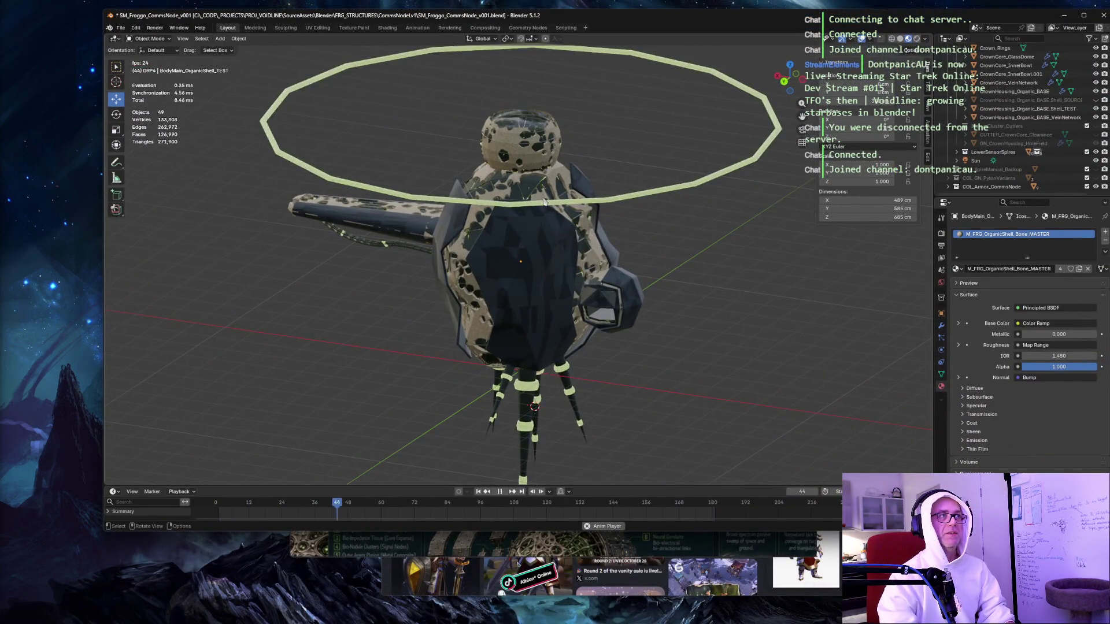
{"action": "key", "text": "alt+Tab"}
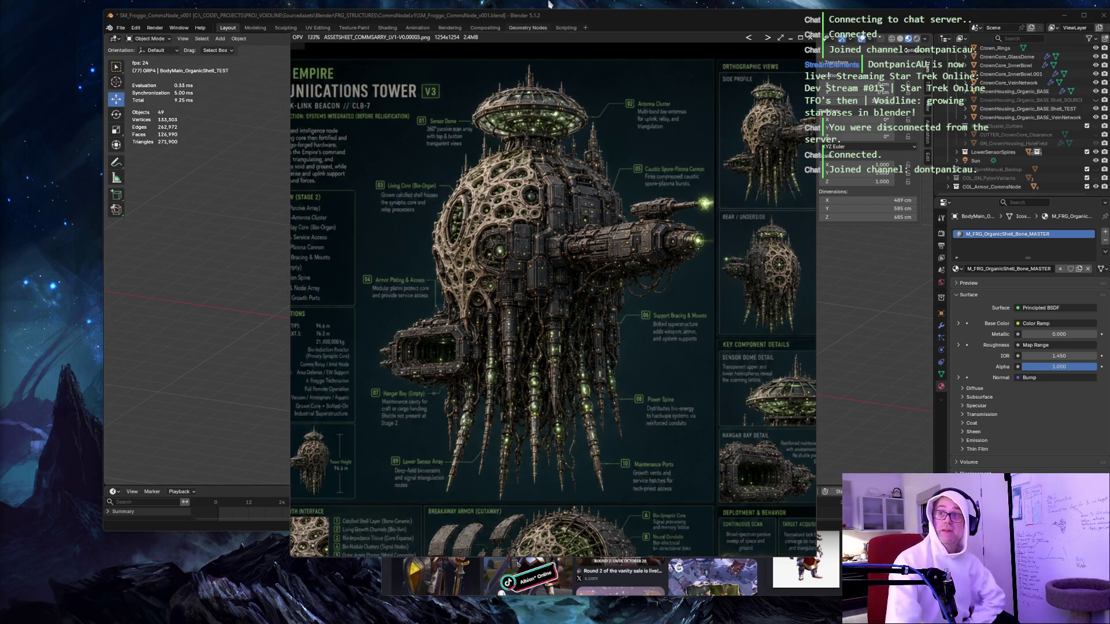
{"action": "left_click", "coordinate": [592, 20]}
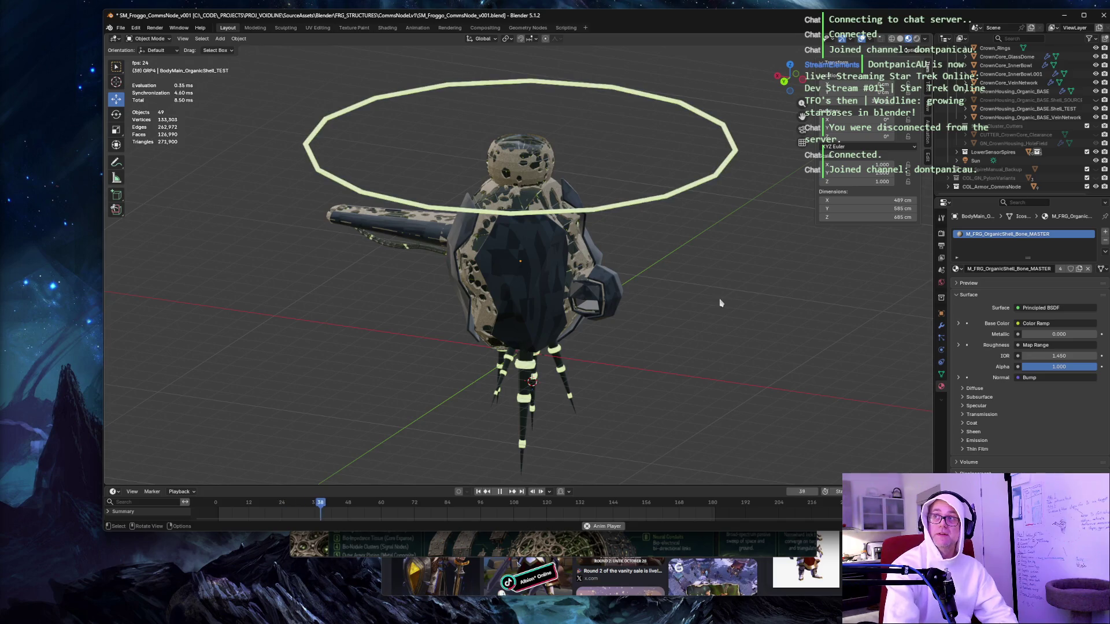
Save SM_Froggo_CommsNode_v001.blend, then move the Blender window down.
{"action": "key", "text": "ctrl+s"}
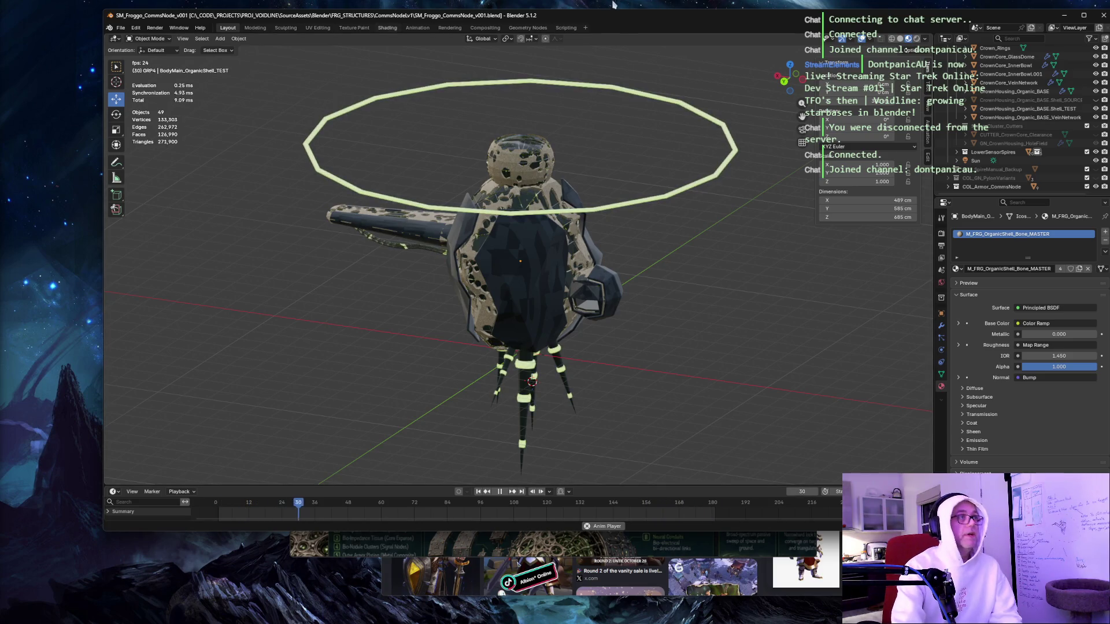
{"action": "mouse_move", "coordinate": [614, 21]}
{"action": "left_mouse_down"}
{"action": "mouse_move", "coordinate": [614, 135]}
{"action": "mouse_move", "coordinate": [614, 100]}
{"action": "left_mouse_up"}
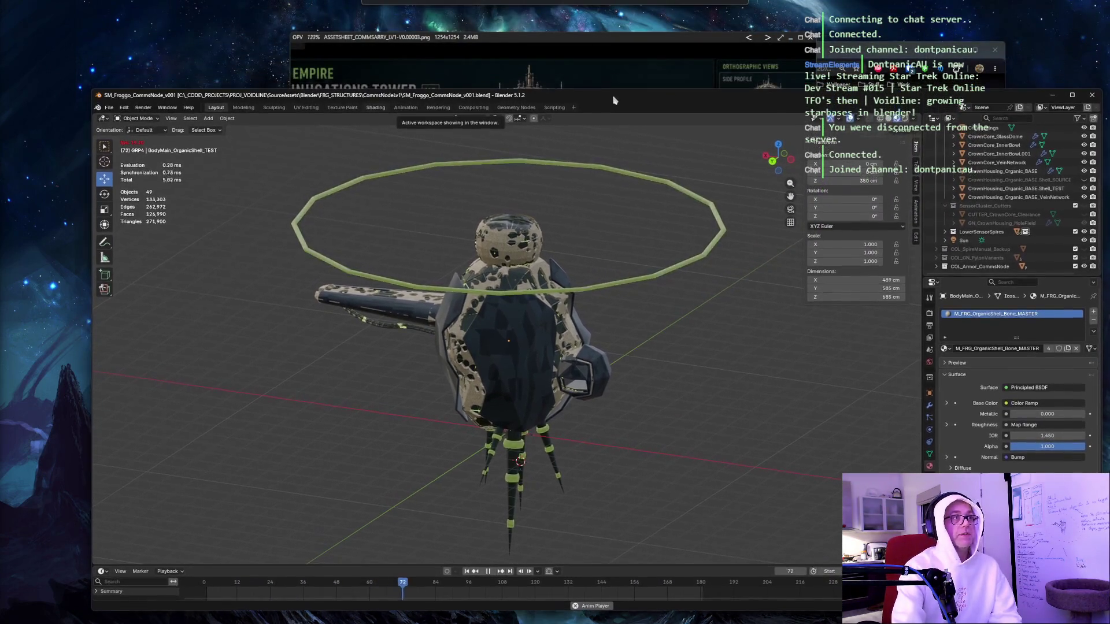
Bring Blender back in front of the asset sheet and capture the Blender window region as a screenshot.
{"action": "left_click", "coordinate": [652, 87]}
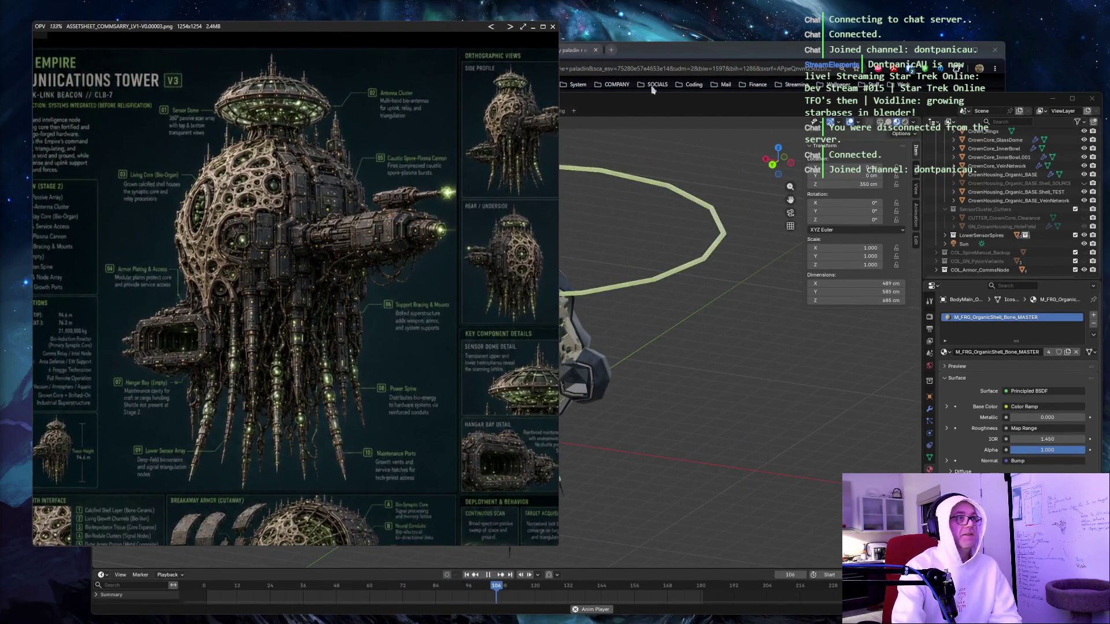
{"action": "key", "text": "alt+Tab"}
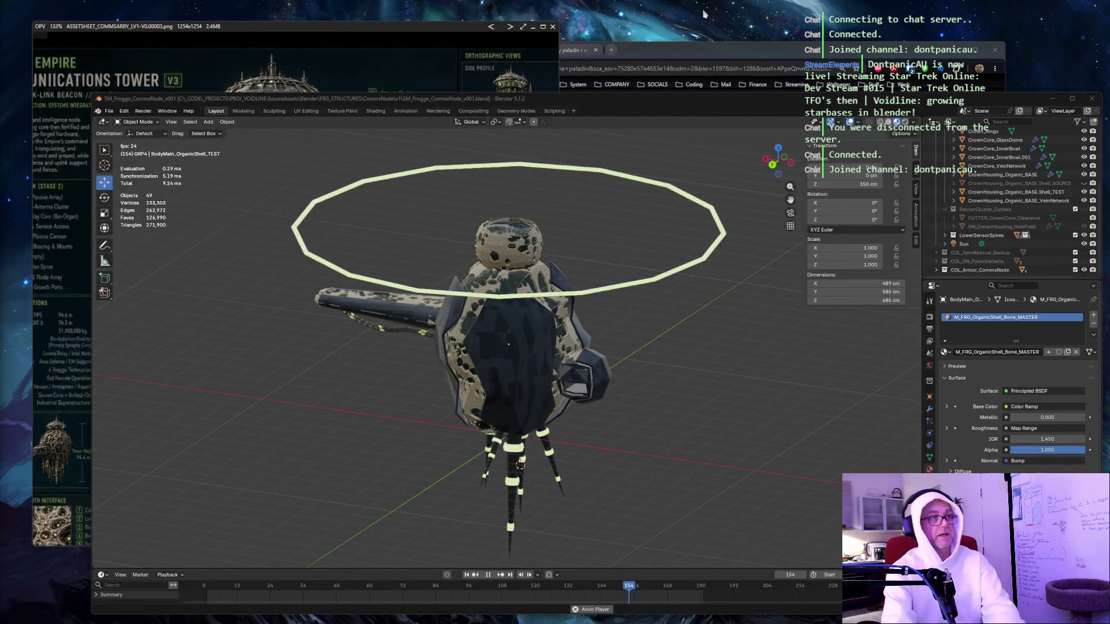
{"action": "key", "text": "ctrl+Print"}
{"action": "mouse_move", "coordinate": [78, 80]}
{"action": "left_mouse_down"}
{"action": "mouse_move", "coordinate": [944, 485]}
{"action": "mouse_move", "coordinate": [1092, 619]}
{"action": "left_mouse_up"}
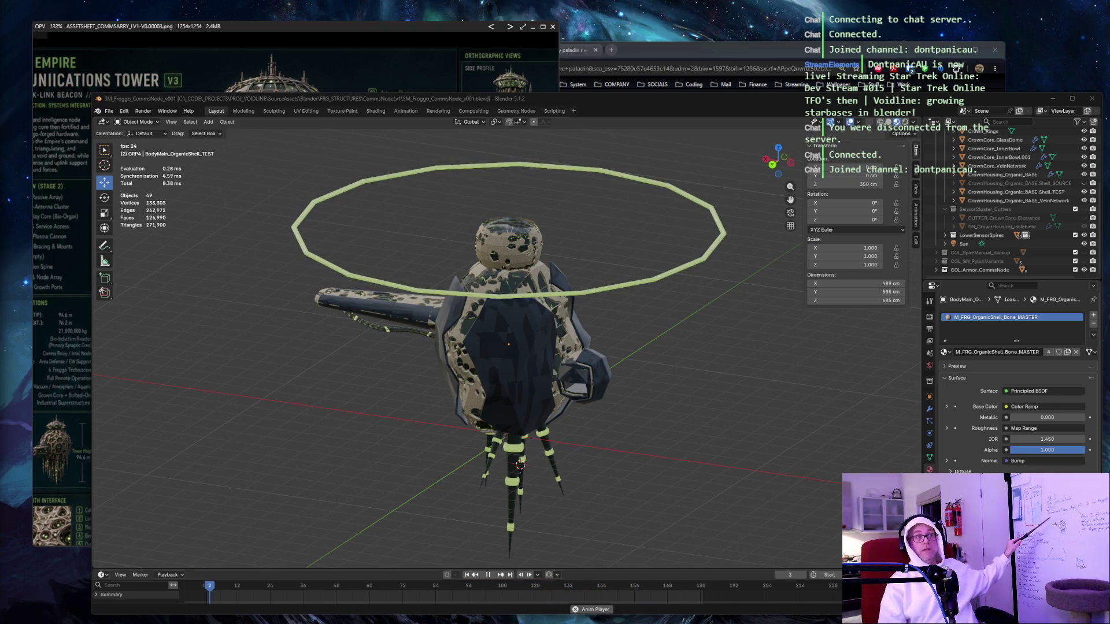
{"action": "left_click_drag", "start_coordinate": [559, 182], "coordinate": [503, 307]}
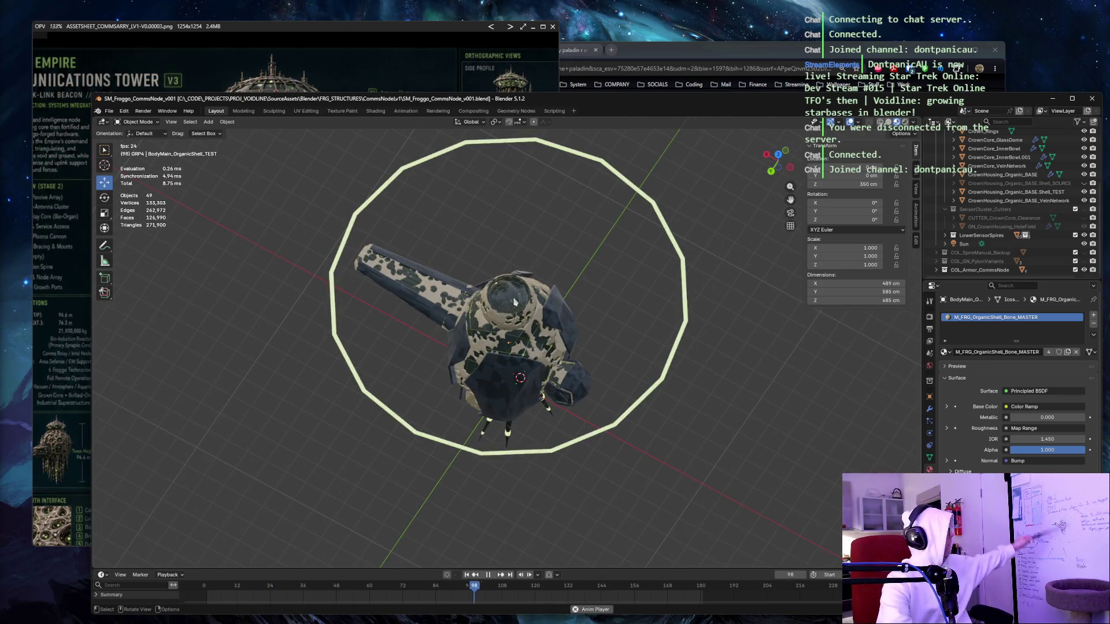
{"action": "left_click_drag", "start_coordinate": [557, 285], "coordinate": [581, 201]}
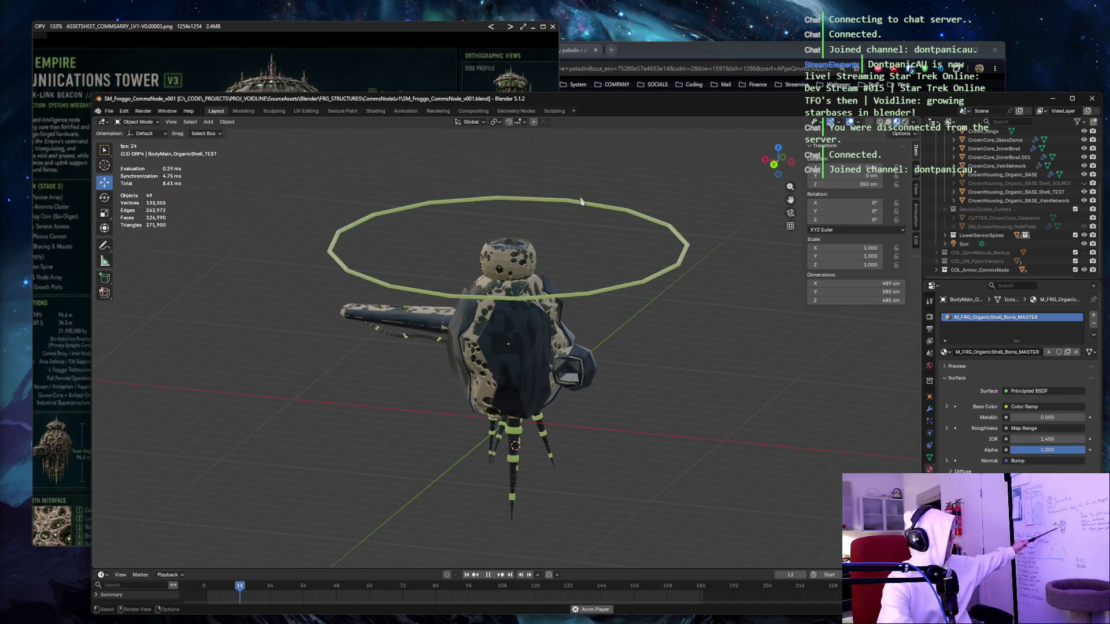
{"action": "scroll", "coordinate": [583, 377], "scroll_direction": "up", "scroll_amount": 5}
{"action": "mouse_move", "coordinate": [583, 377]}
{"action": "left_mouse_down"}
{"action": "mouse_move", "coordinate": [700, 361]}
{"action": "mouse_move", "coordinate": [488, 387]}
{"action": "mouse_move", "coordinate": [521, 329]}
{"action": "mouse_move", "coordinate": [653, 312]}
{"action": "left_mouse_up"}
{"action": "scroll", "coordinate": [489, 388], "scroll_direction": "down", "scroll_amount": 6}
{"action": "left_click", "coordinate": [658, 310]}
{"action": "left_click", "coordinate": [658, 311]}
{"action": "mouse_move", "coordinate": [688, 376]}
{"action": "left_mouse_down"}
{"action": "mouse_move", "coordinate": [668, 354]}
{"action": "mouse_move", "coordinate": [574, 363]}
{"action": "mouse_move", "coordinate": [520, 348]}
{"action": "mouse_move", "coordinate": [315, 347]}
{"action": "mouse_move", "coordinate": [302, 334]}
{"action": "mouse_move", "coordinate": [472, 359]}
{"action": "left_mouse_up"}
{"action": "left_click_drag", "start_coordinate": [684, 323], "coordinate": [632, 351]}
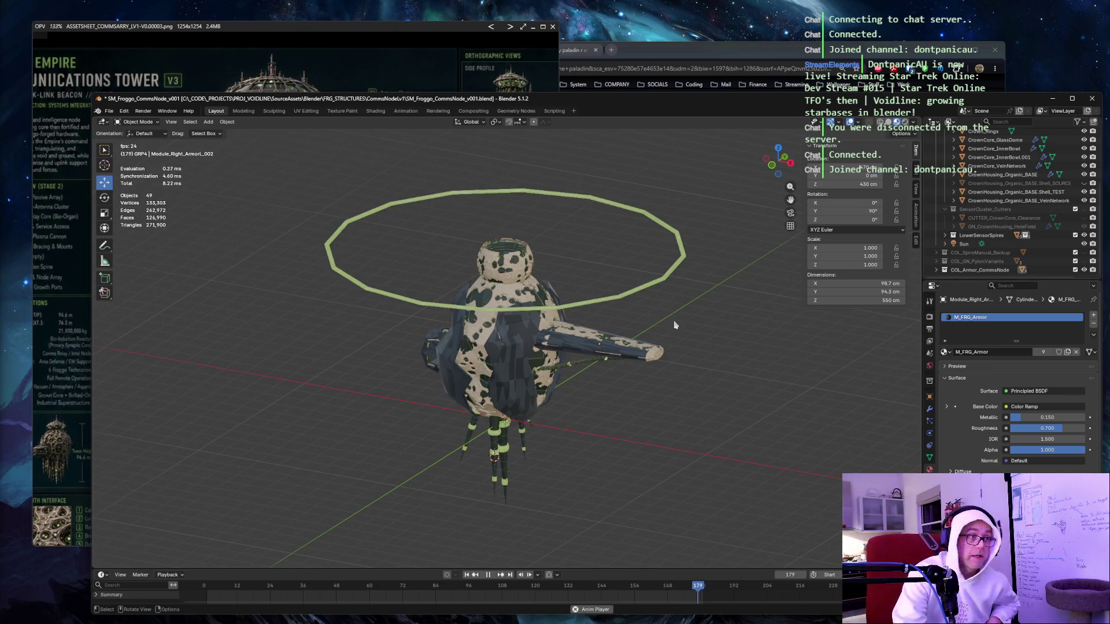
{"action": "scroll", "coordinate": [673, 289], "scroll_direction": "up", "scroll_amount": 10}
{"action": "scroll", "coordinate": [687, 270], "scroll_direction": "down", "scroll_amount": 3}
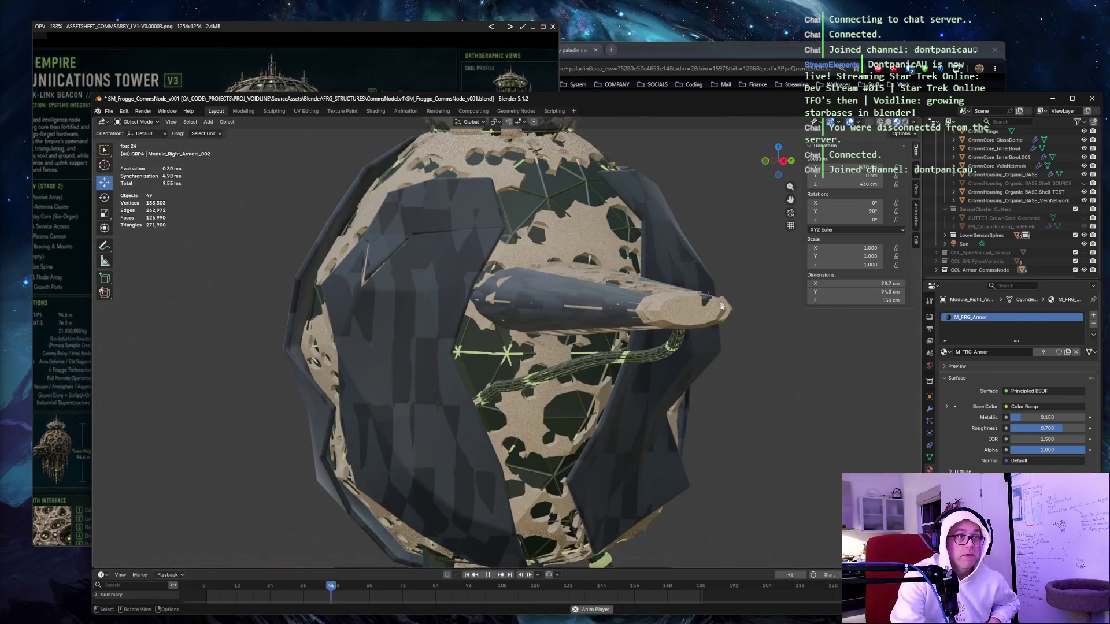
{"action": "left_click", "coordinate": [684, 295]}
{"action": "scroll", "coordinate": [681, 312], "scroll_direction": "down", "scroll_amount": 2}
{"action": "key", "text": "KP_Decimal"}
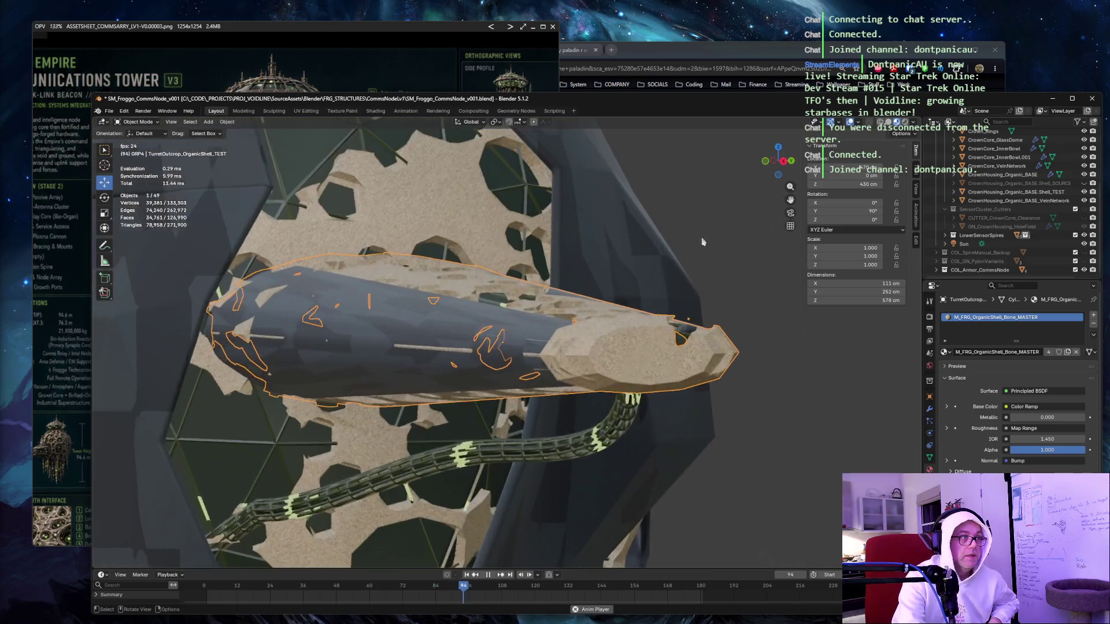
{"action": "scroll", "coordinate": [728, 202], "scroll_direction": "up", "scroll_amount": 3}
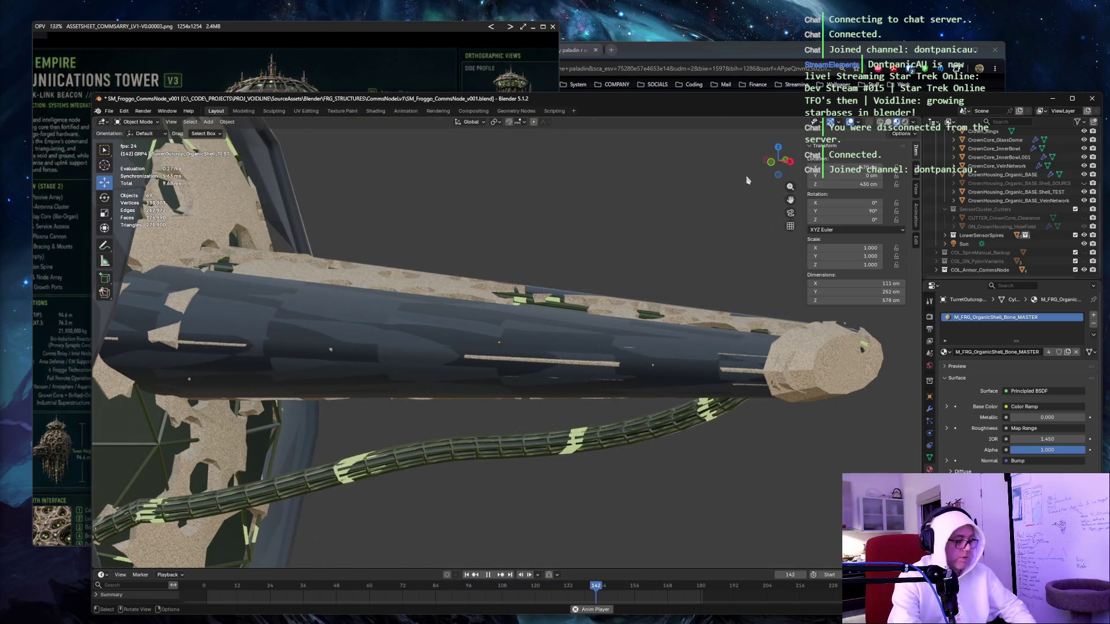
{"action": "scroll", "coordinate": [665, 191], "scroll_direction": "down", "scroll_amount": 3}
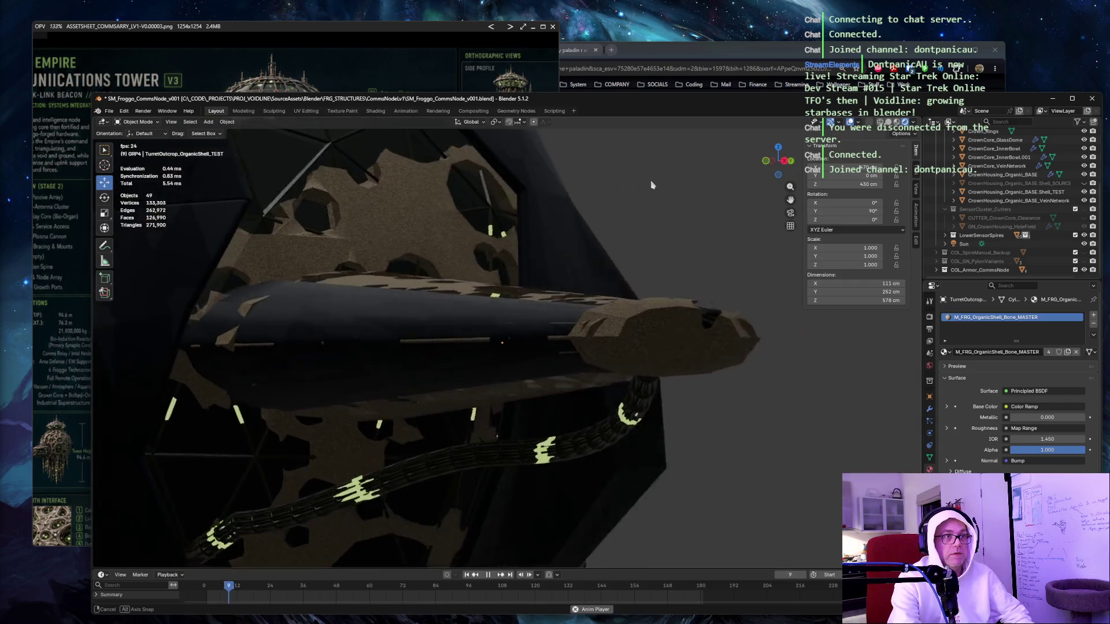
{"action": "mouse_move", "coordinate": [611, 199]}
{"action": "left_mouse_down"}
{"action": "mouse_move", "coordinate": [658, 199]}
{"action": "mouse_move", "coordinate": [636, 225]}
{"action": "mouse_move", "coordinate": [575, 228]}
{"action": "mouse_move", "coordinate": [588, 196]}
{"action": "mouse_move", "coordinate": [625, 181]}
{"action": "mouse_move", "coordinate": [550, 213]}
{"action": "mouse_move", "coordinate": [521, 248]}
{"action": "left_mouse_up"}
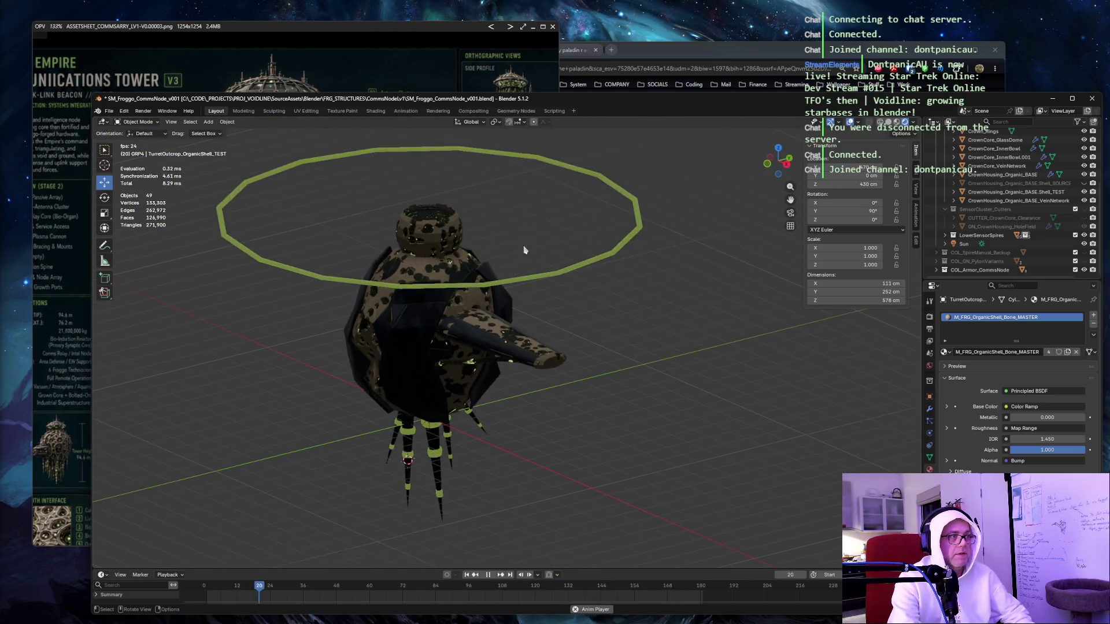
{"action": "left_click", "coordinate": [509, 341]}
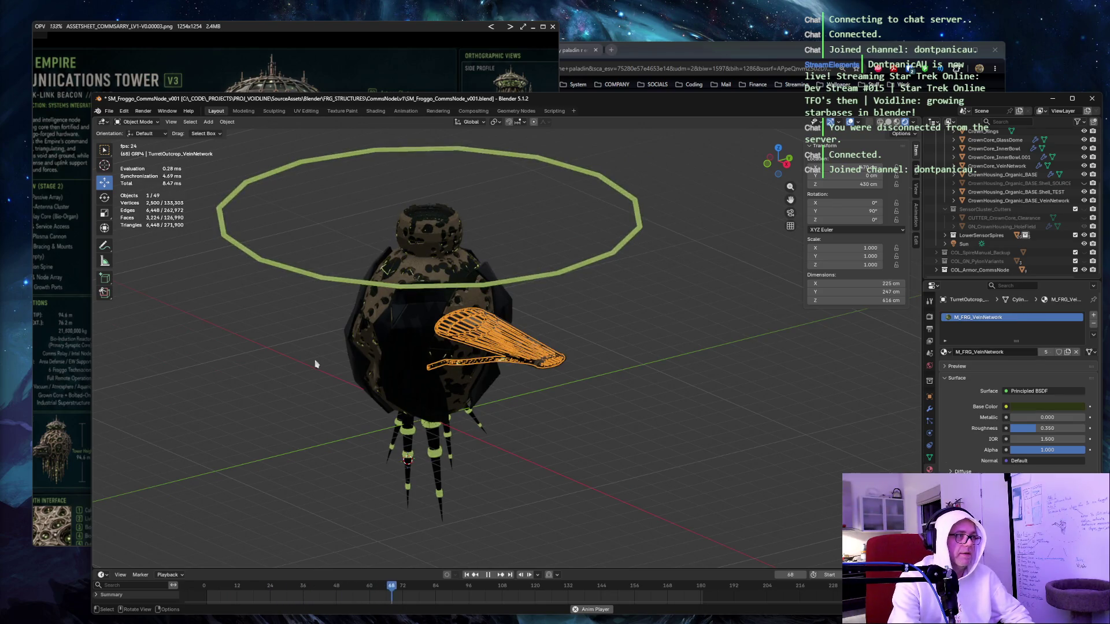
{"action": "left_click", "coordinate": [375, 347]}
{"action": "key", "text": "KP_Decimal"}
{"action": "scroll", "coordinate": [405, 307], "scroll_direction": "down", "scroll_amount": 5}
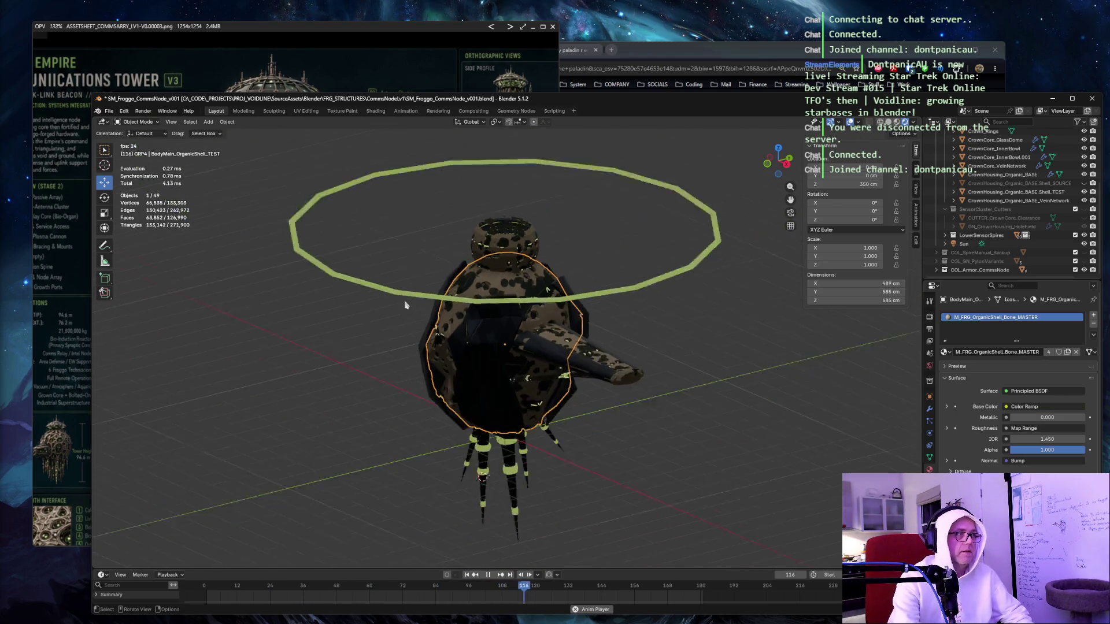
{"action": "left_click", "coordinate": [339, 362]}
{"action": "mouse_move", "coordinate": [339, 361]}
{"action": "left_mouse_down"}
{"action": "mouse_move", "coordinate": [404, 330]}
{"action": "mouse_move", "coordinate": [367, 324]}
{"action": "mouse_move", "coordinate": [417, 325]}
{"action": "left_mouse_up"}
{"action": "mouse_move", "coordinate": [695, 353]}
{"action": "left_mouse_down"}
{"action": "mouse_move", "coordinate": [693, 322]}
{"action": "mouse_move", "coordinate": [626, 325]}
{"action": "left_mouse_up"}
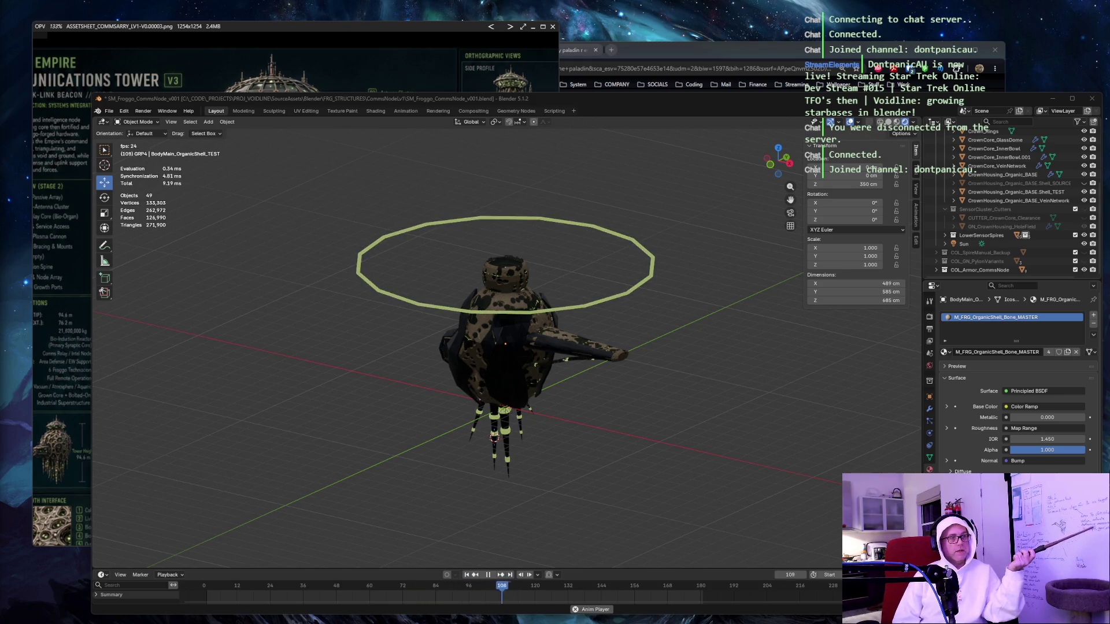
{"action": "mouse_move", "coordinate": [154, 515]}
{"action": "left_mouse_down"}
{"action": "mouse_move", "coordinate": [421, 404]}
{"action": "mouse_move", "coordinate": [445, 370]}
{"action": "left_mouse_up"}
{"action": "left_click", "coordinate": [445, 370]}
{"action": "mouse_move", "coordinate": [365, 310]}
{"action": "left_mouse_down"}
{"action": "mouse_move", "coordinate": [322, 322]}
{"action": "mouse_move", "coordinate": [347, 322]}
{"action": "left_mouse_up"}
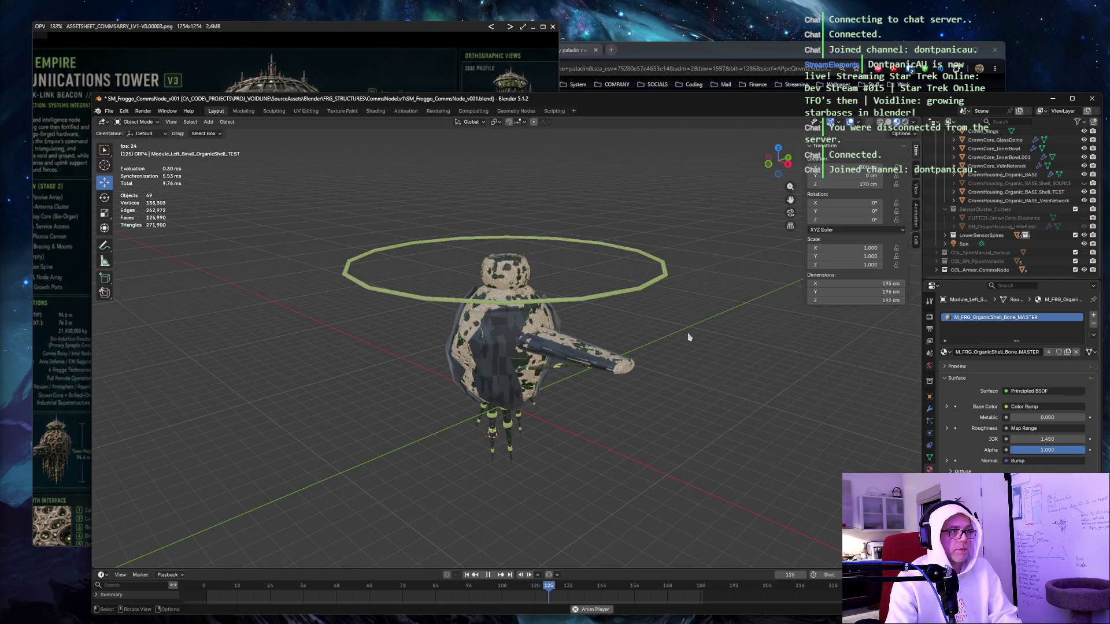
{"action": "scroll", "coordinate": [688, 337], "scroll_direction": "up", "scroll_amount": 5}
{"action": "left_click", "coordinate": [711, 376]}
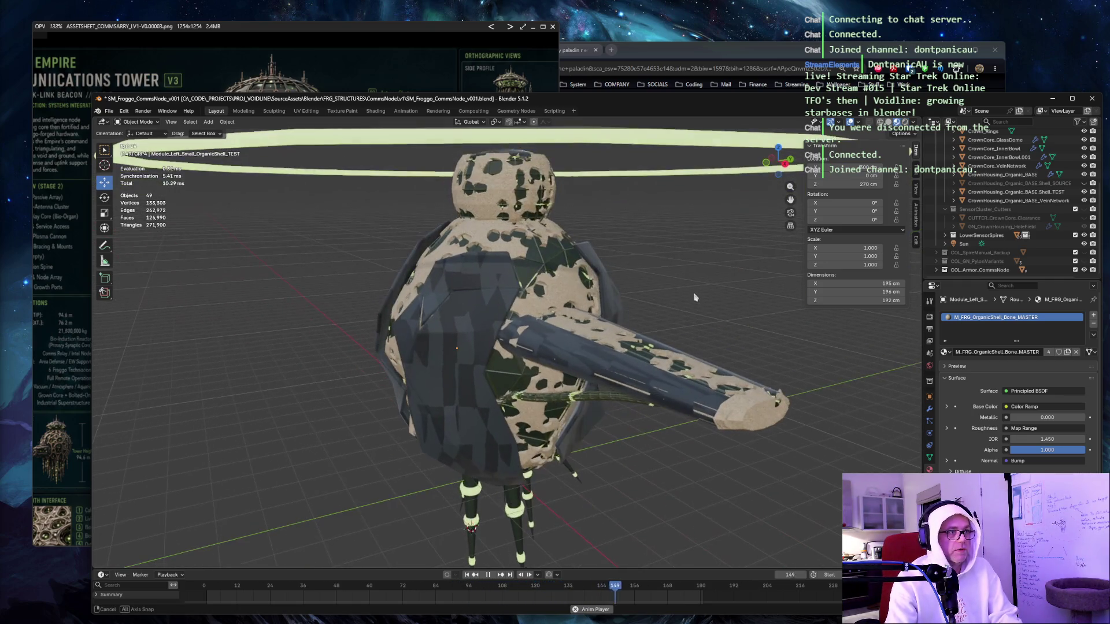
{"action": "left_click", "coordinate": [772, 451]}
{"action": "scroll", "coordinate": [772, 451], "scroll_direction": "up", "scroll_amount": 3}
{"action": "left_click_drag", "start_coordinate": [675, 332], "coordinate": [584, 395]}
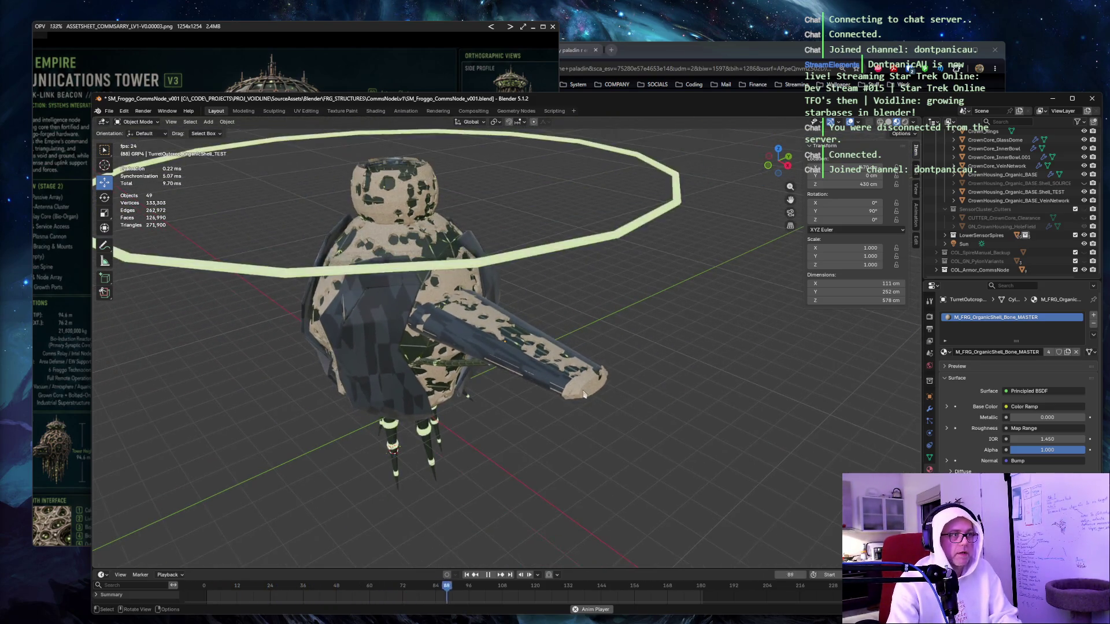
{"action": "left_click", "coordinate": [581, 394]}
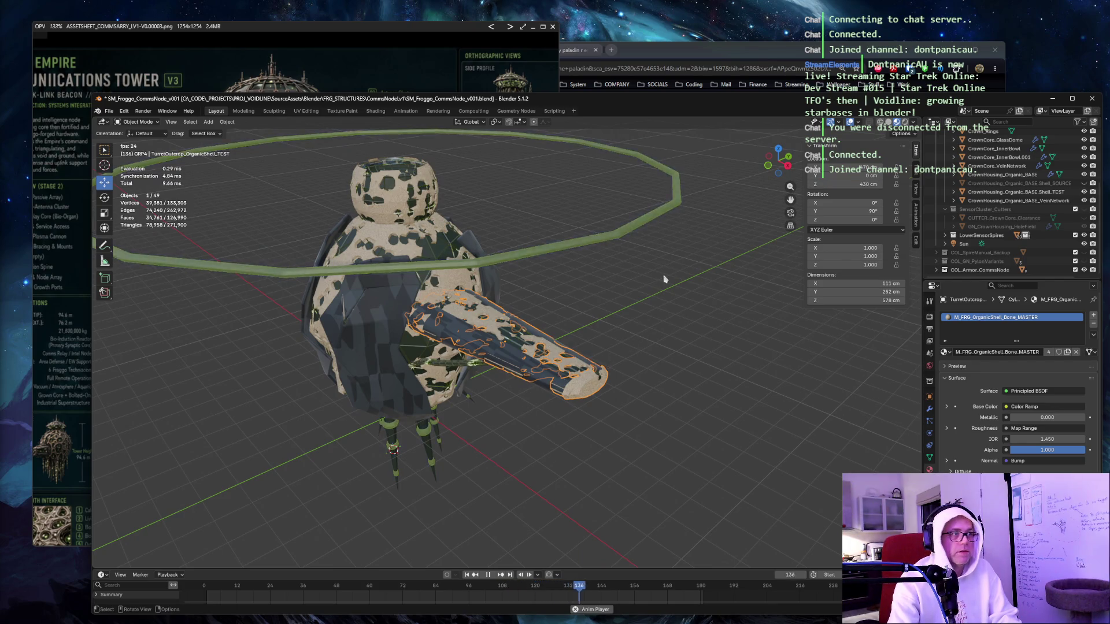
{"action": "scroll", "coordinate": [950, 216], "scroll_direction": "up", "scroll_amount": 5}
{"action": "left_click", "coordinate": [946, 212]}
{"action": "left_click", "coordinate": [946, 221]}
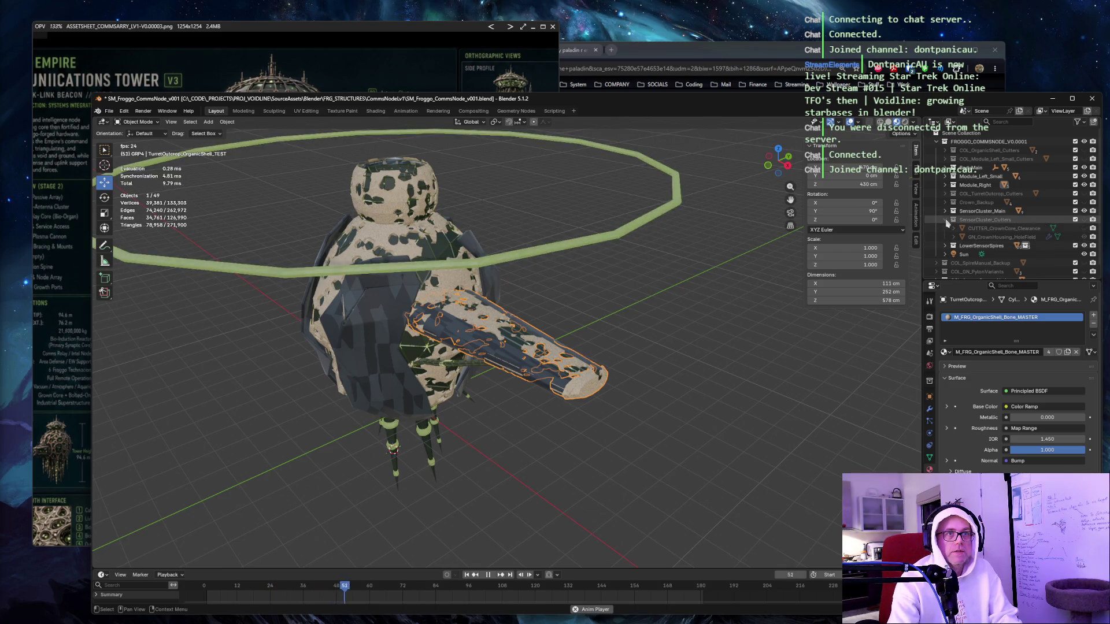
{"action": "left_click", "coordinate": [946, 220]}
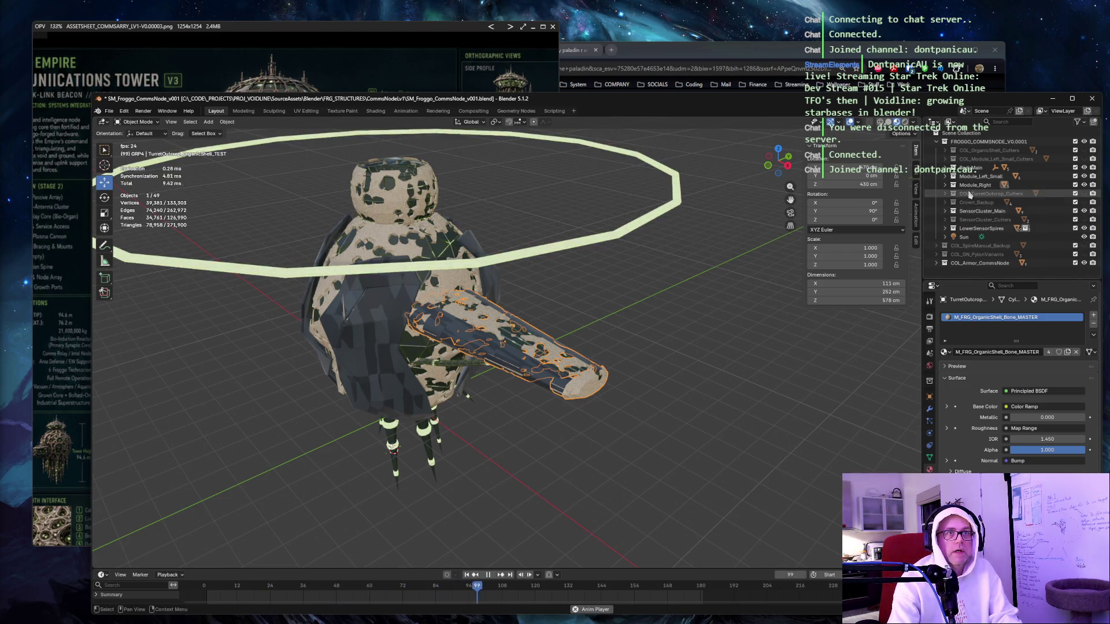
{"action": "left_click", "coordinate": [962, 186]}
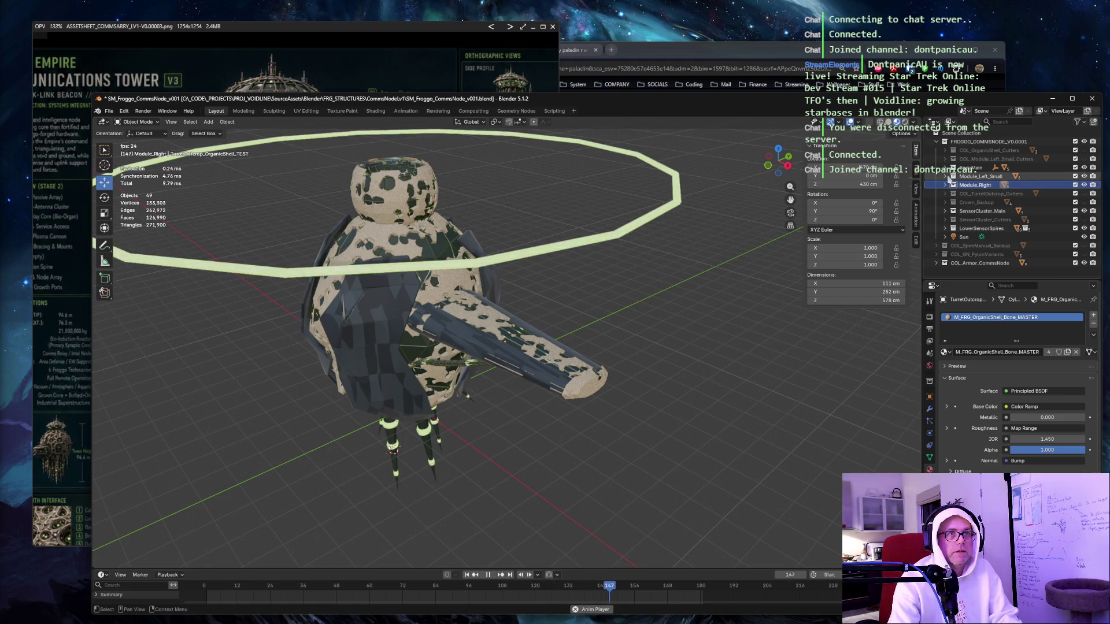
{"action": "left_click", "coordinate": [977, 176]}
{"action": "left_click_drag", "start_coordinate": [686, 206], "coordinate": [567, 211]}
Browse the Module_Left_Small and Module_Right turret parts in the Outliner, selecting each in turn.
{"action": "left_click", "coordinate": [191, 419]}
{"action": "left_click", "coordinate": [946, 176]}
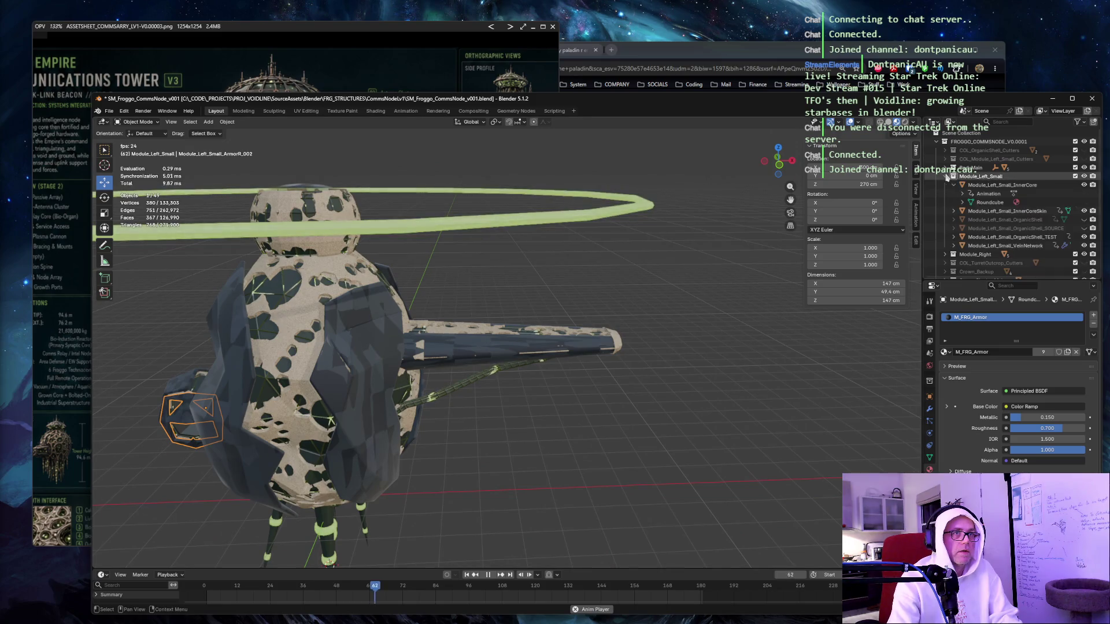
{"action": "left_click", "coordinate": [503, 347]}
{"action": "left_click", "coordinate": [946, 177]}
{"action": "left_click", "coordinate": [946, 185]}
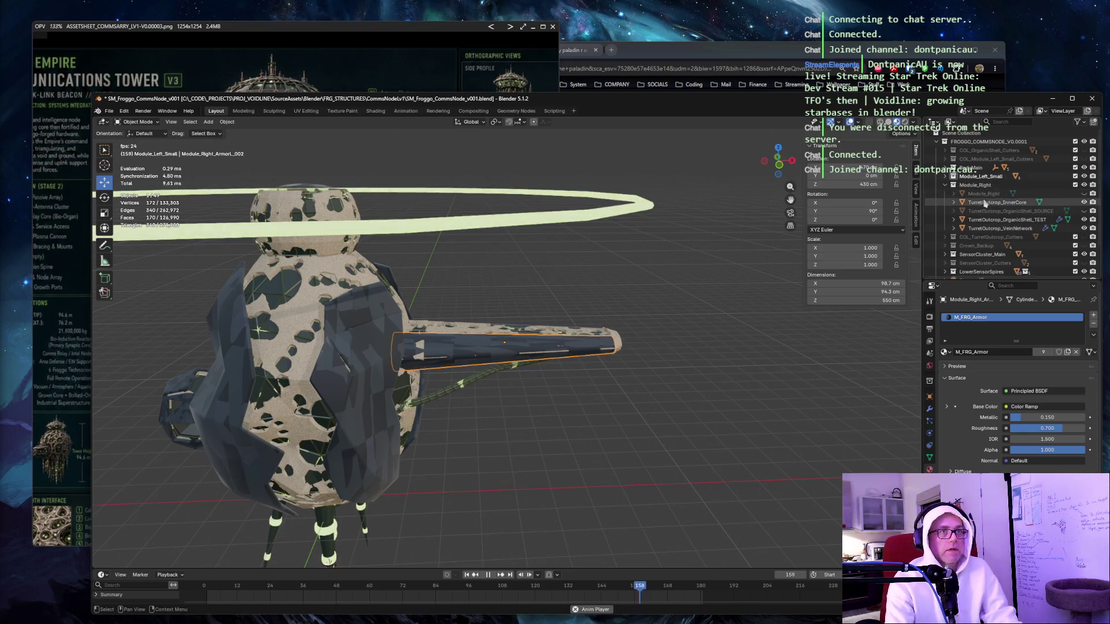
{"action": "left_click", "coordinate": [985, 203]}
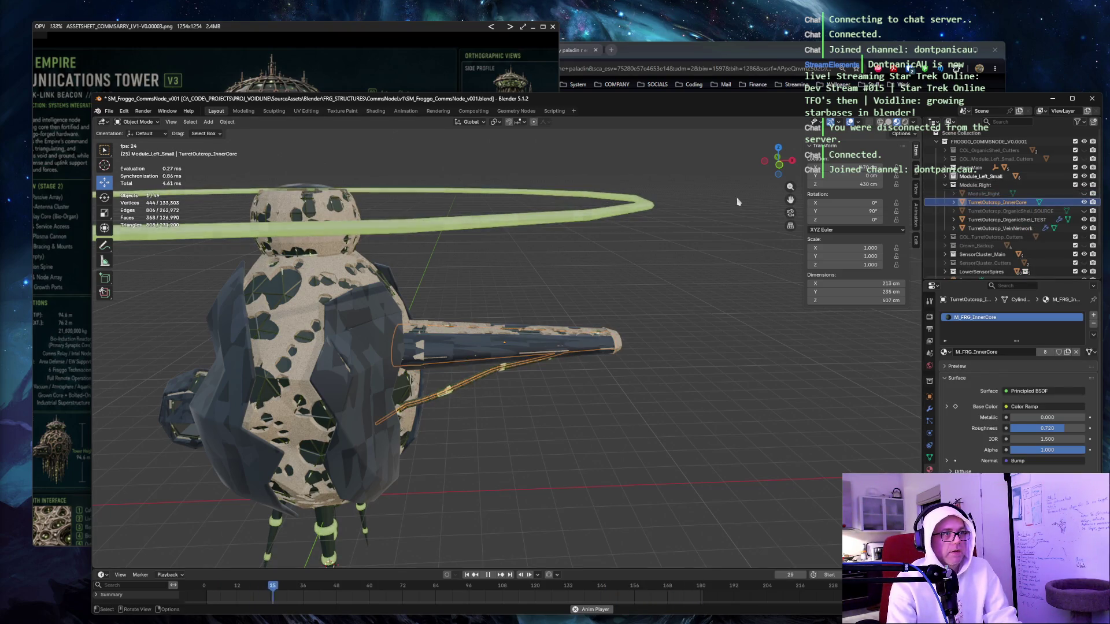
{"action": "left_click", "coordinate": [991, 212]}
{"action": "left_click", "coordinate": [991, 220]}
{"action": "left_click", "coordinate": [989, 229]}
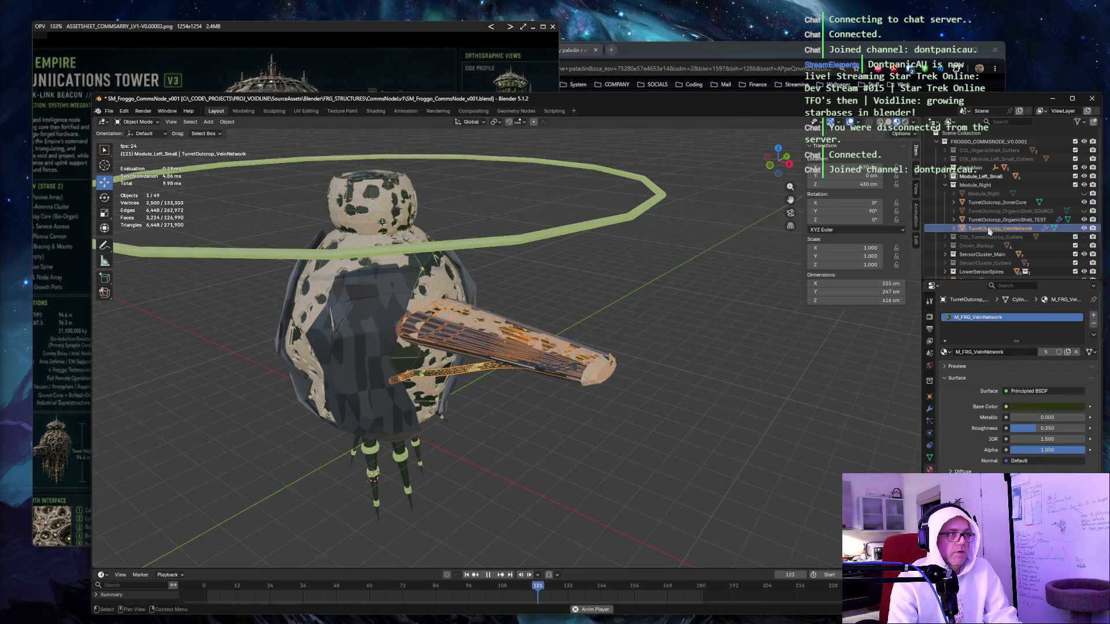
{"action": "left_click", "coordinate": [681, 230]}
Select the TurretOutcrop_OrganicShell_TEST turret shell and bring up the Snap pie menu.
{"action": "scroll", "coordinate": [677, 282], "scroll_direction": "up", "scroll_amount": 4}
{"action": "mouse_move", "coordinate": [677, 283]}
{"action": "left_mouse_down"}
{"action": "mouse_move", "coordinate": [731, 268]}
{"action": "mouse_move", "coordinate": [661, 405]}
{"action": "left_mouse_up"}
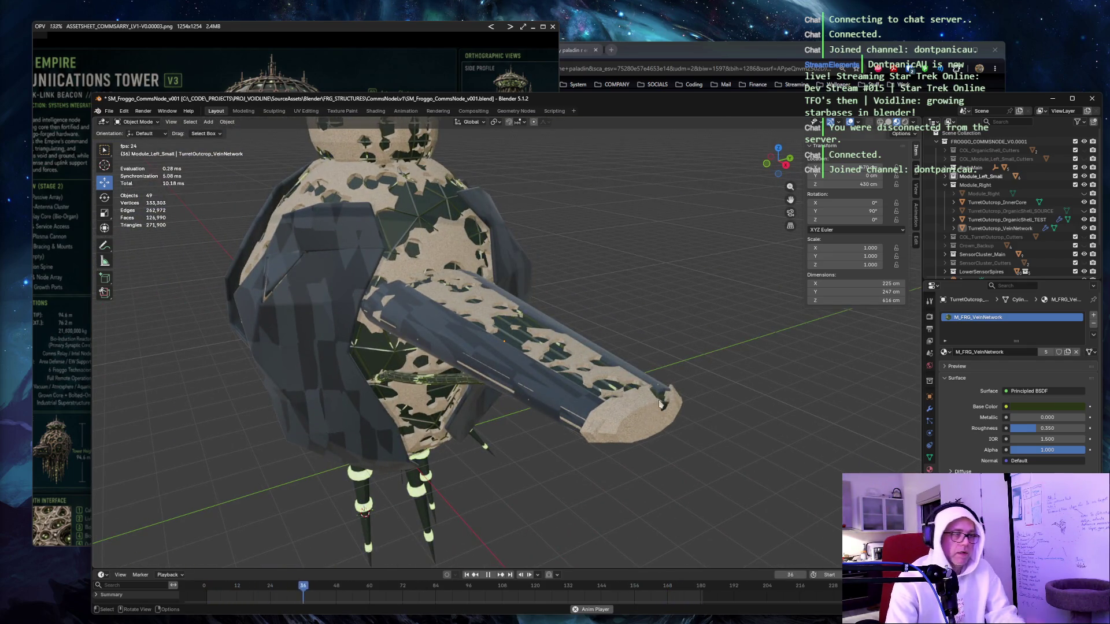
{"action": "left_click", "coordinate": [650, 425]}
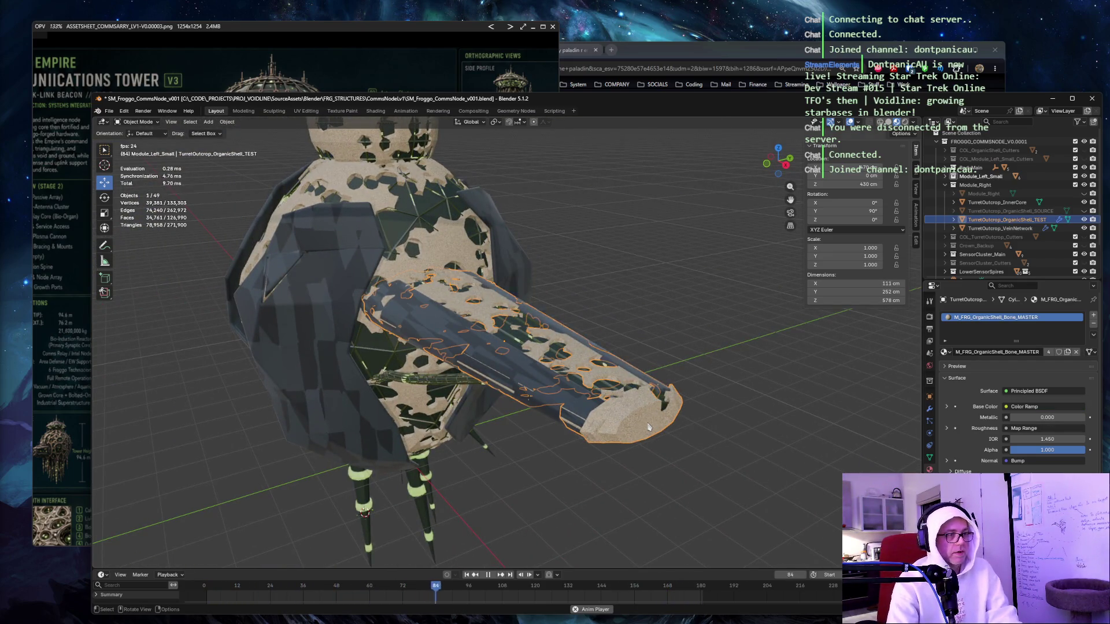
{"action": "key", "text": "shift+s"}
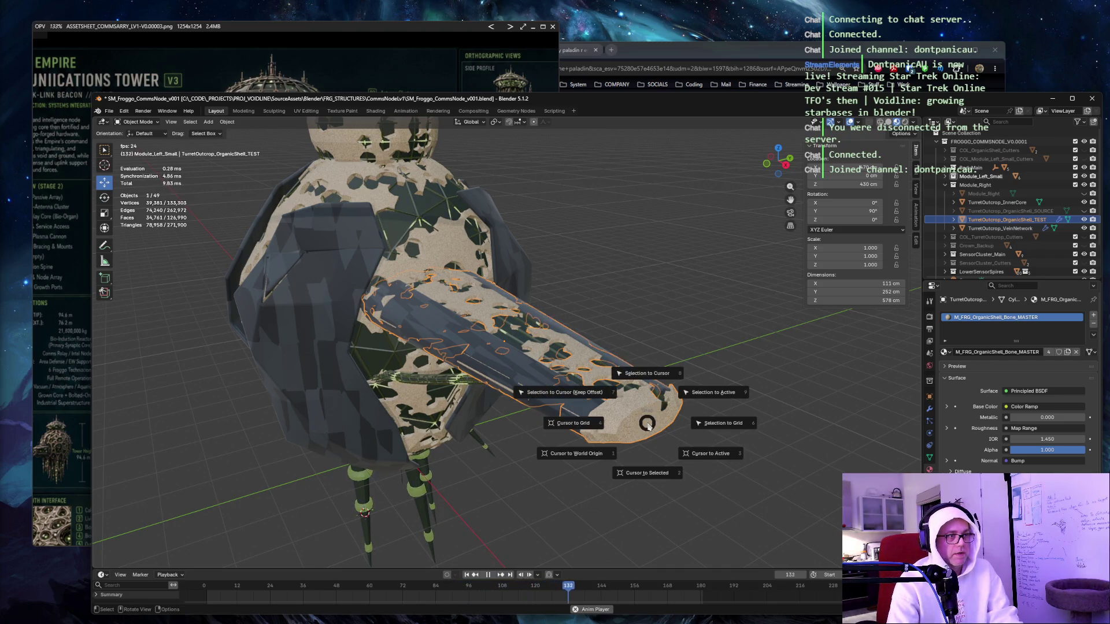
Snap the turret shell to the 3D cursor, undo it, restart playback and reselect the shell.
{"action": "left_click", "coordinate": [648, 380]}
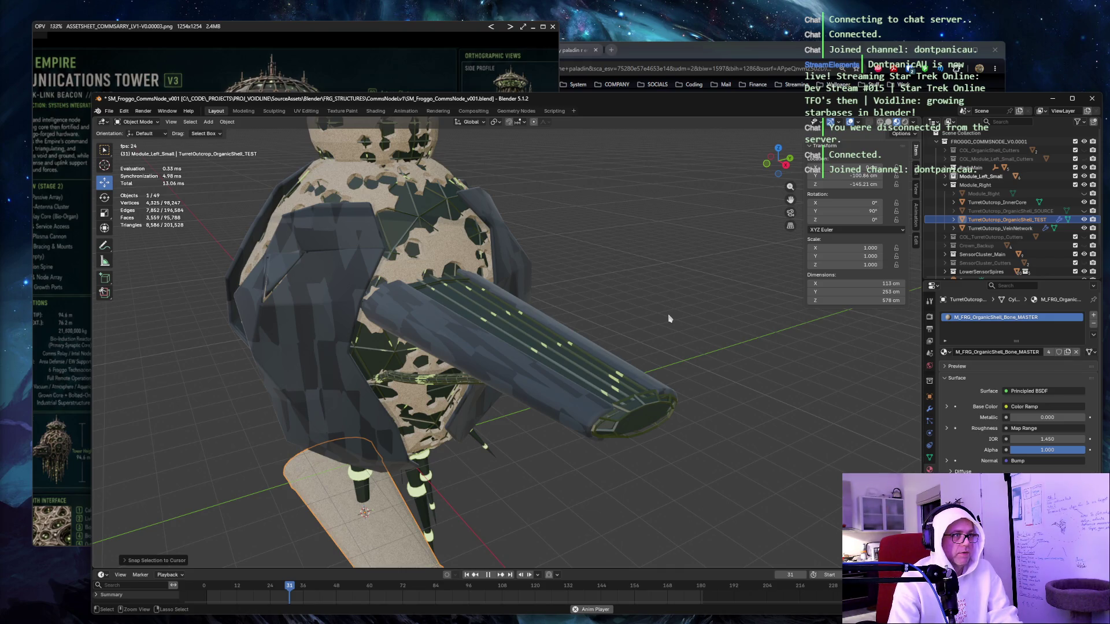
{"action": "key", "text": "ctrl+z"}
{"action": "key", "text": "space"}
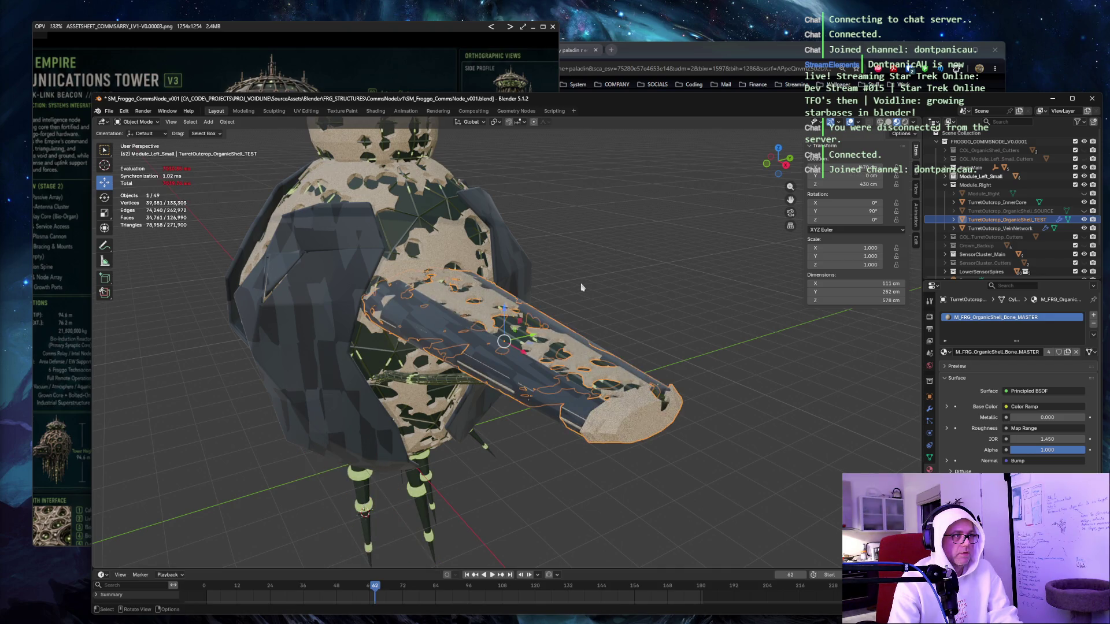
{"action": "left_click", "coordinate": [694, 307]}
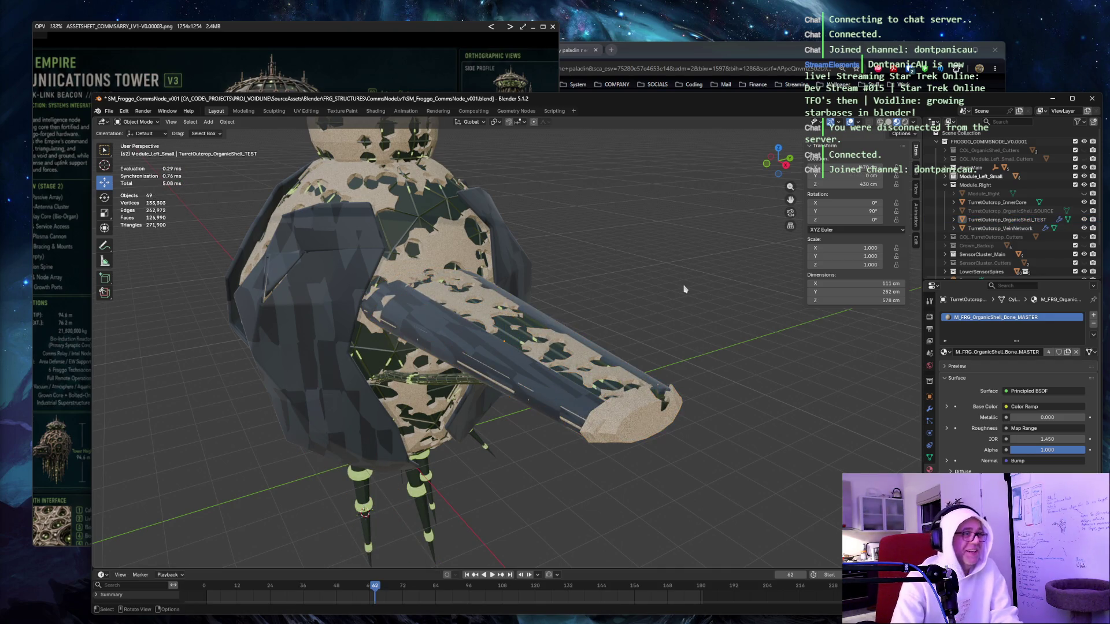
{"action": "key", "text": "space"}
{"action": "left_click", "coordinate": [641, 420]}
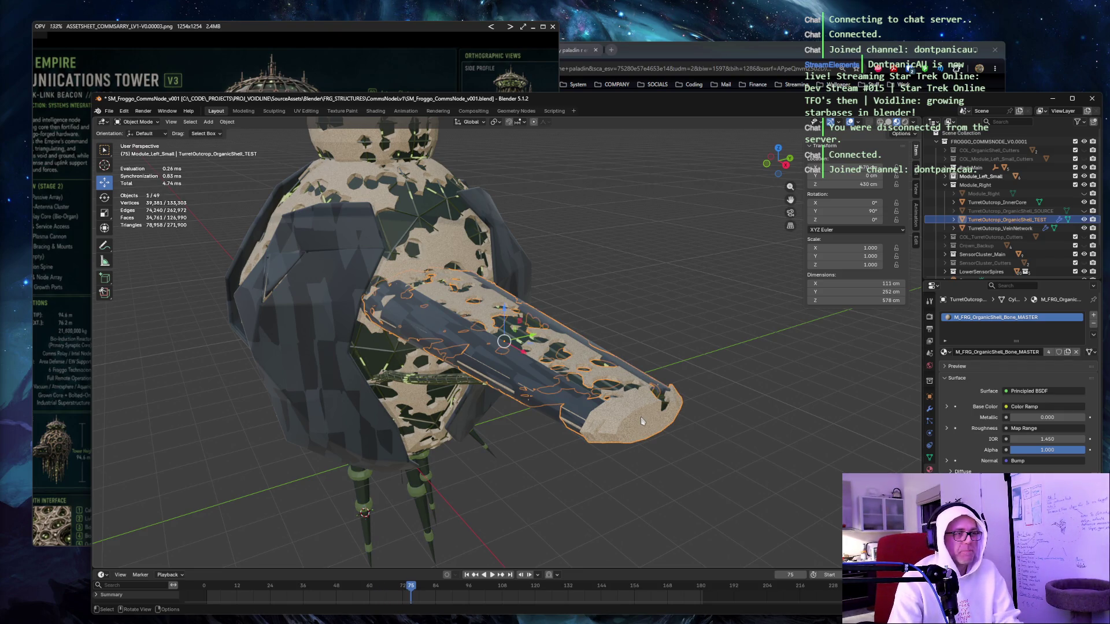
Move the 3D cursor to the turret shell, to the active object, then to world origin.
{"action": "key", "text": "shift+s"}
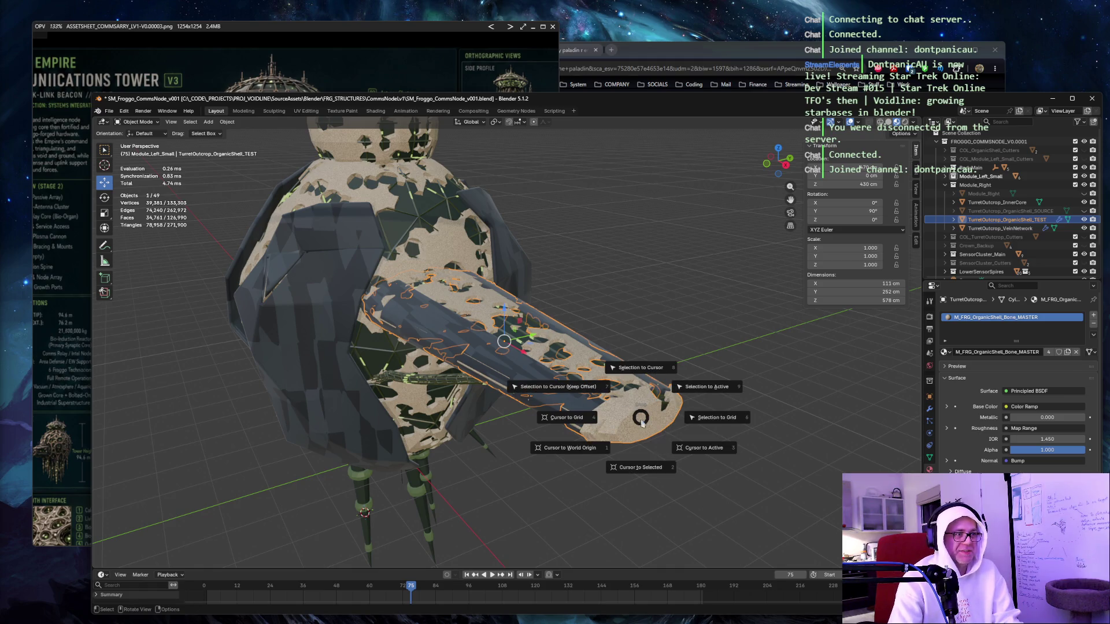
{"action": "left_click", "coordinate": [639, 470]}
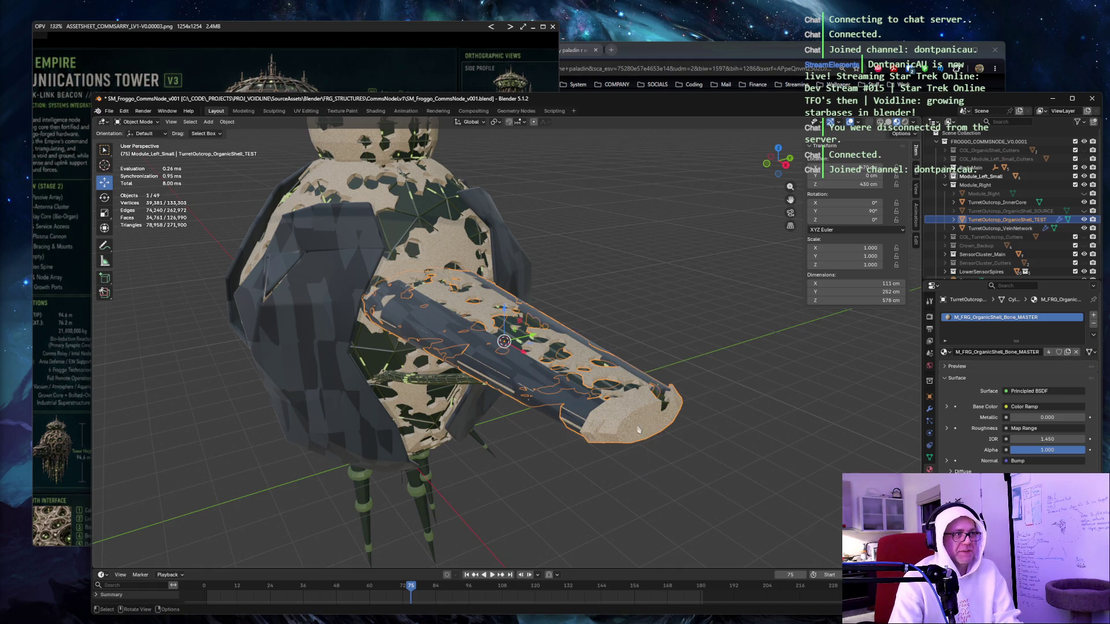
{"action": "key", "text": "shift+s"}
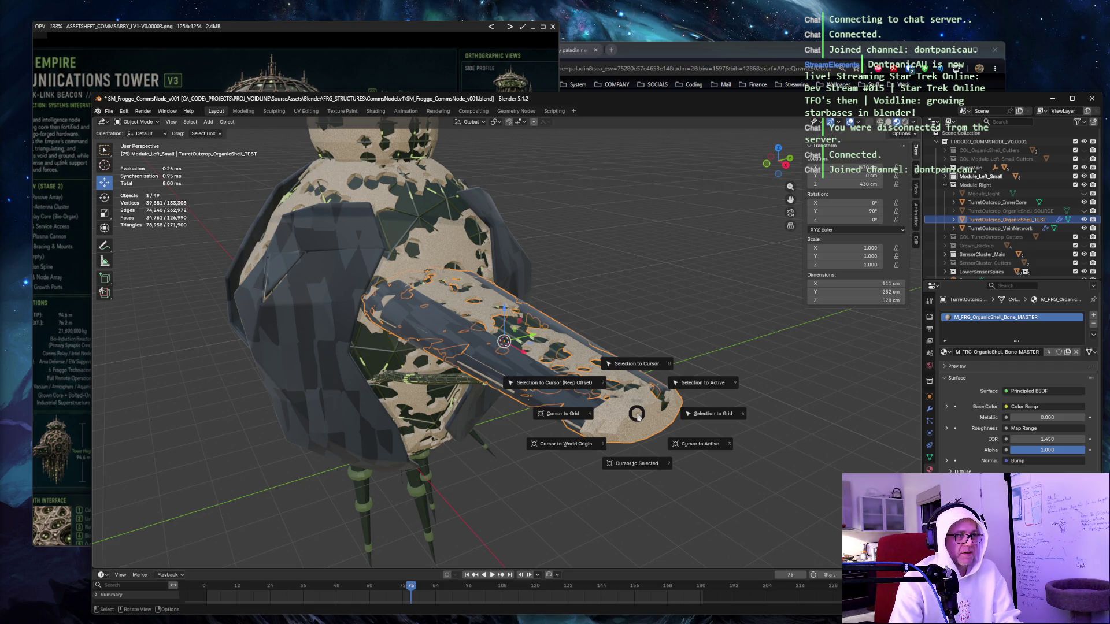
{"action": "left_click", "coordinate": [708, 449]}
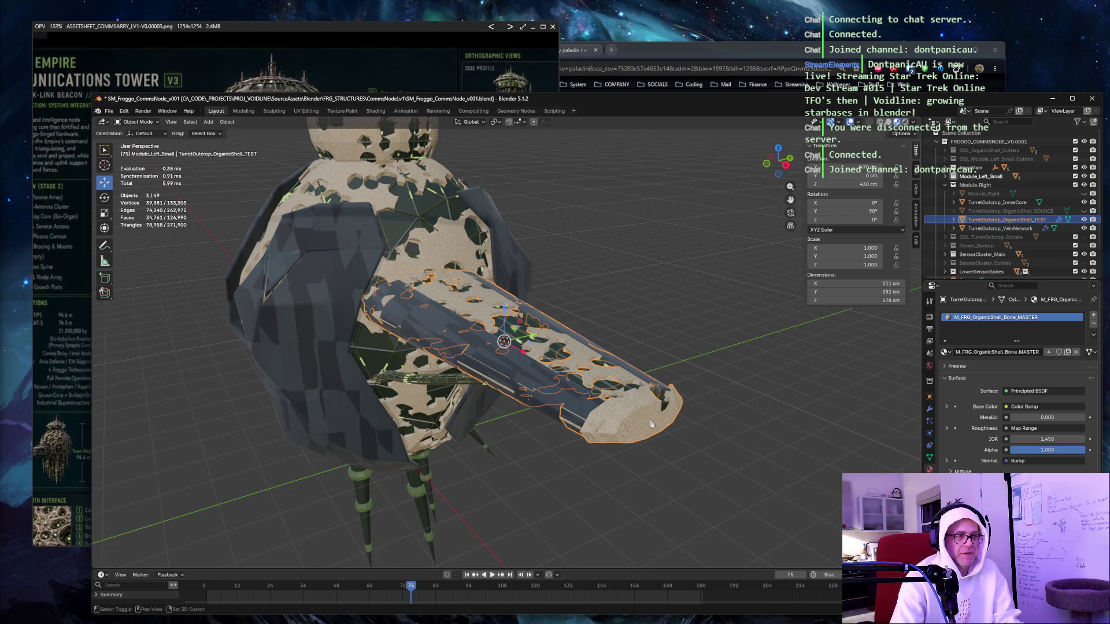
{"action": "key", "text": "shift+s"}
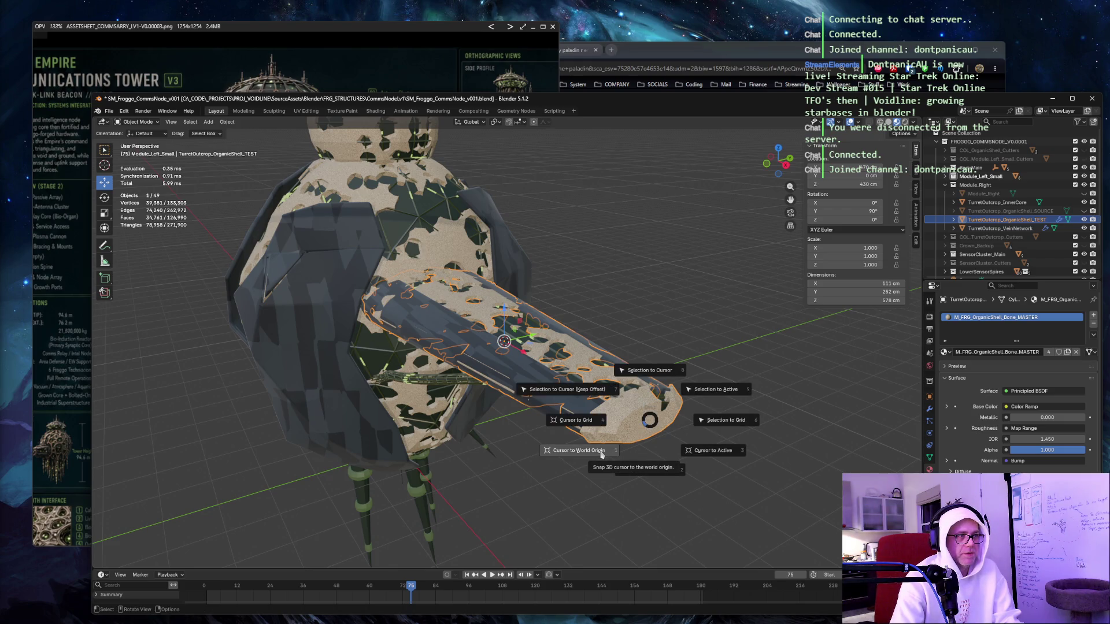
{"action": "left_click", "coordinate": [602, 454]}
Snap the cursor to the turret shell again, return it to world origin, and select the left armour shell.
{"action": "key", "text": "shift+s"}
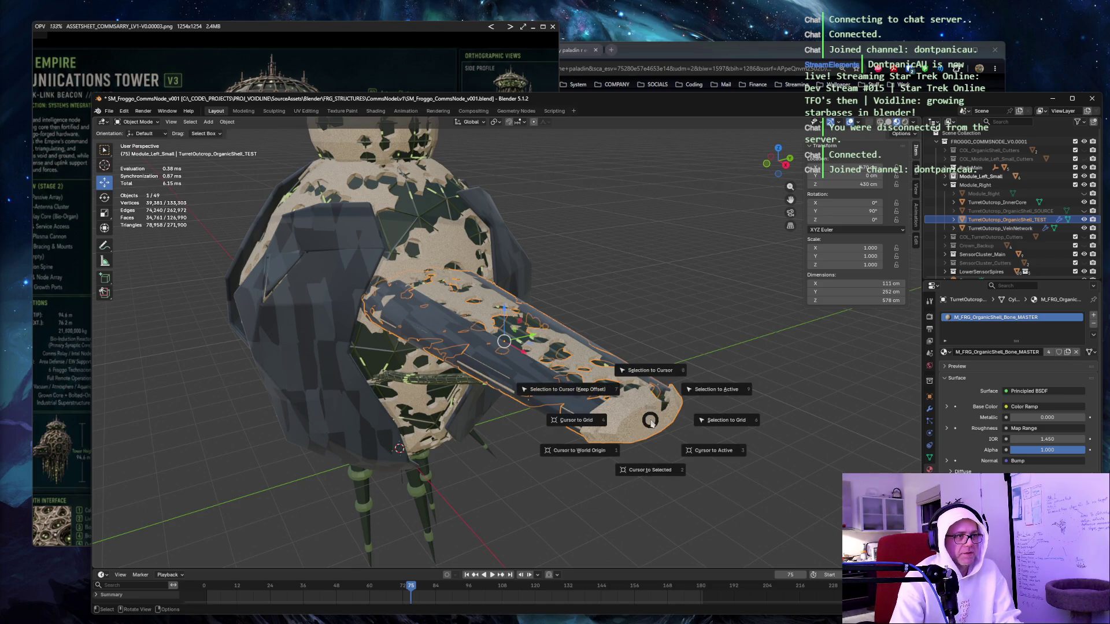
{"action": "left_click", "coordinate": [658, 472]}
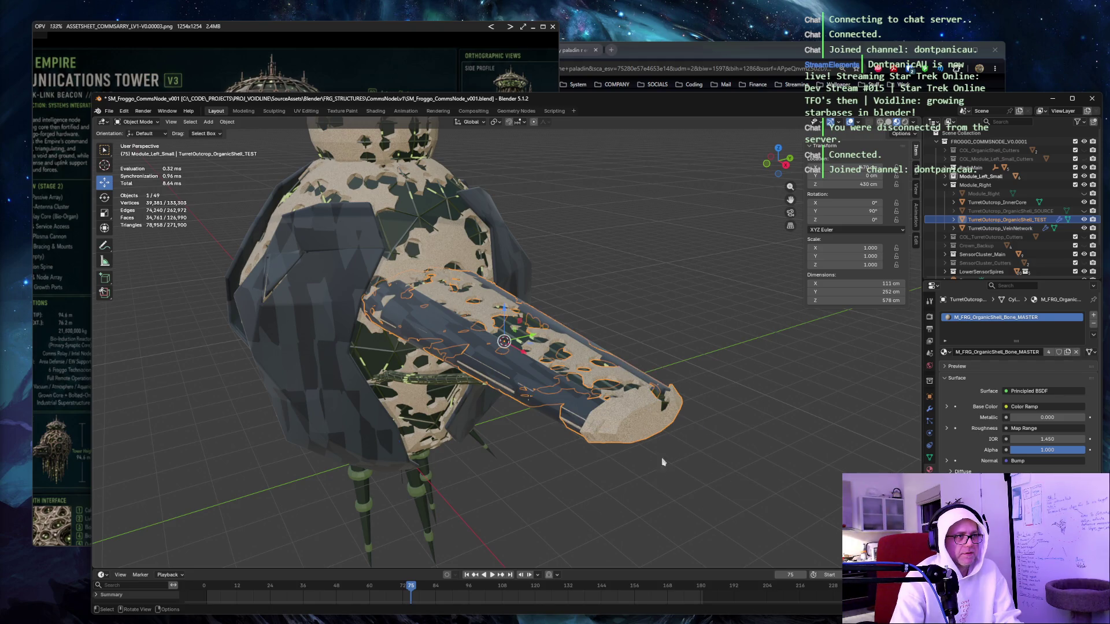
{"action": "scroll", "coordinate": [661, 458], "scroll_direction": "up", "scroll_amount": 3}
{"action": "left_click_drag", "start_coordinate": [744, 303], "coordinate": [697, 268]}
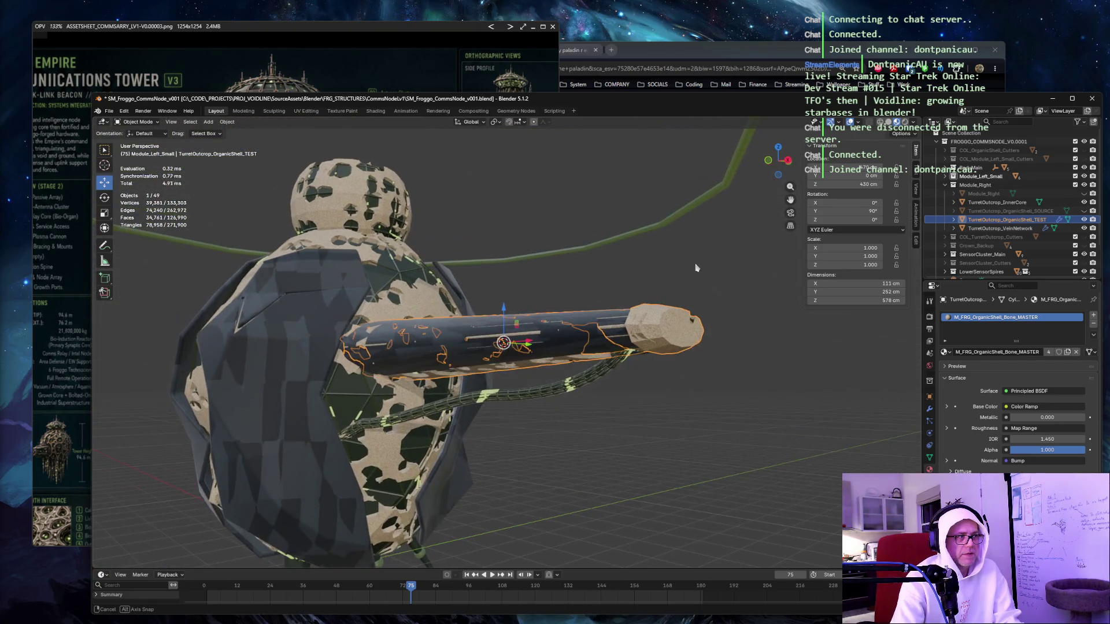
{"action": "key", "text": "shift+s"}
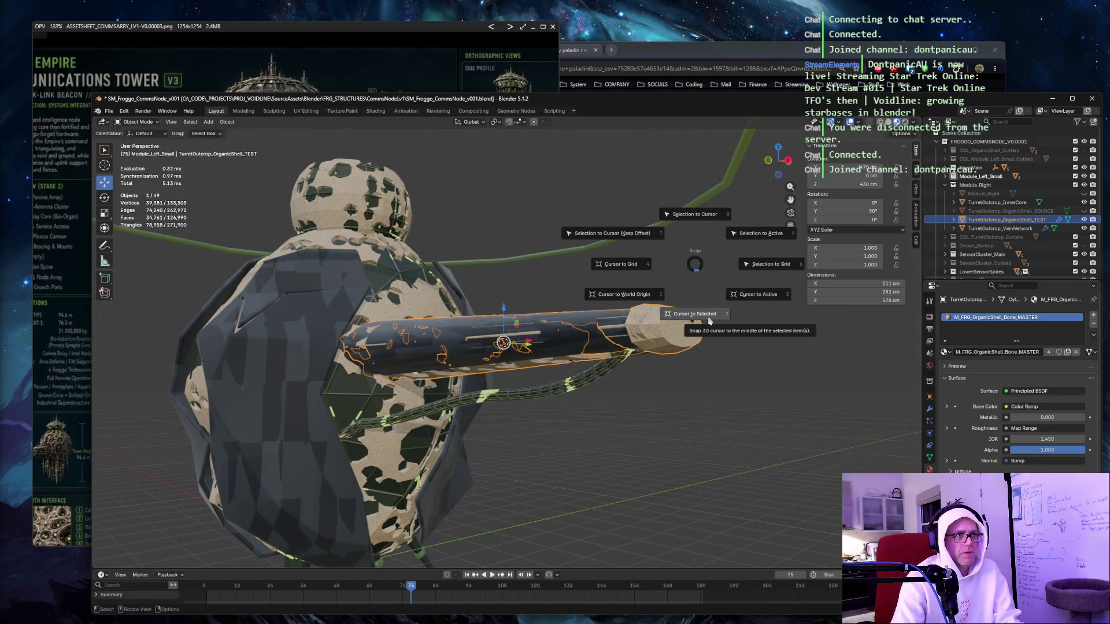
{"action": "left_click", "coordinate": [618, 303]}
{"action": "mouse_move", "coordinate": [619, 303]}
{"action": "left_mouse_down"}
{"action": "mouse_move", "coordinate": [601, 260]}
{"action": "mouse_move", "coordinate": [519, 398]}
{"action": "left_mouse_up"}
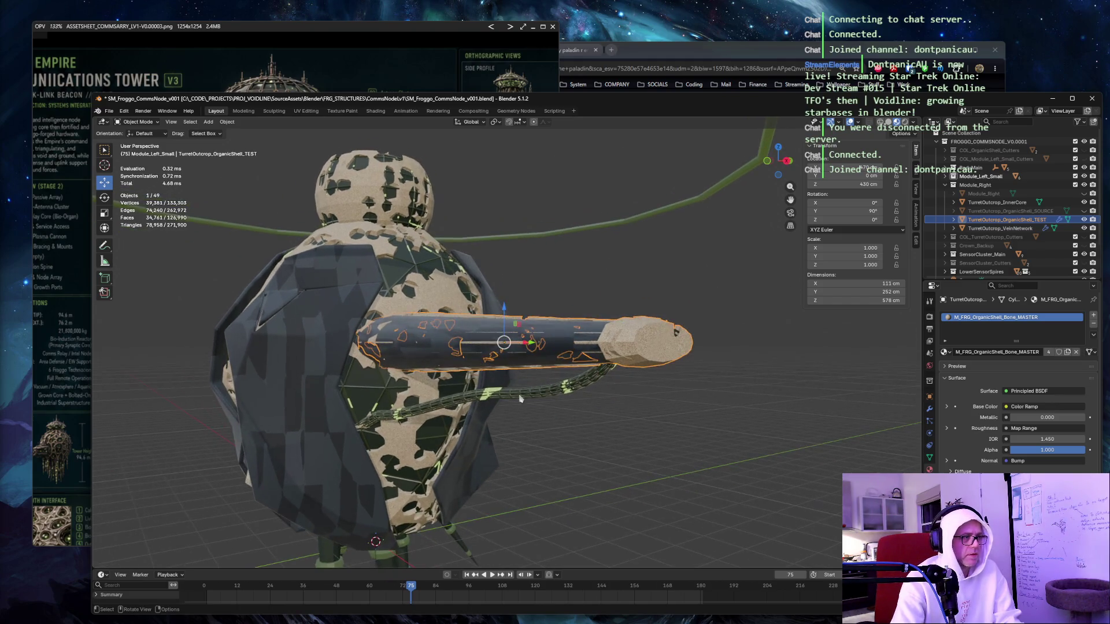
{"action": "left_click", "coordinate": [375, 548]}
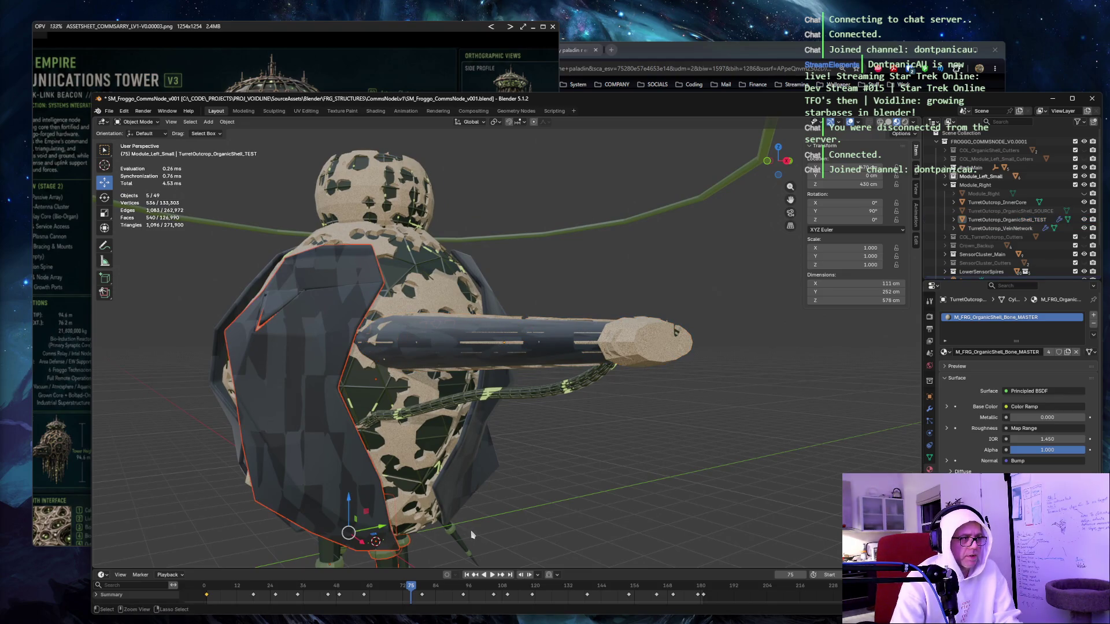
Select BodyMain_ArmorE_002, flip to the opposite view, and frame the green ring Torus.006.
{"action": "left_click", "coordinate": [377, 550]}
{"action": "left_click", "coordinate": [376, 546]}
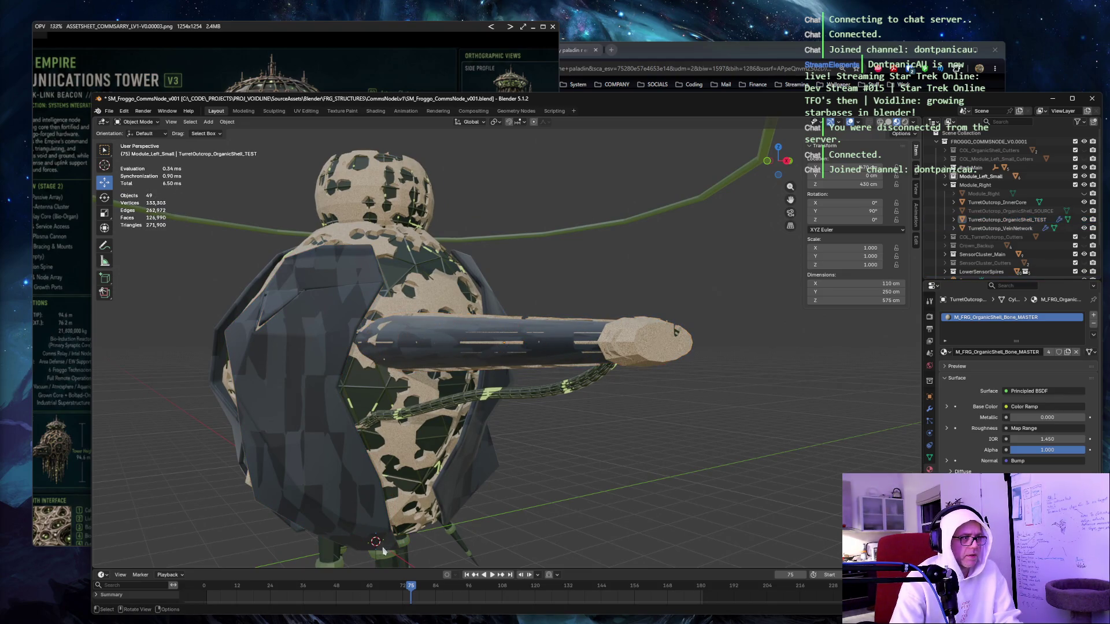
{"action": "key", "text": "KP_9"}
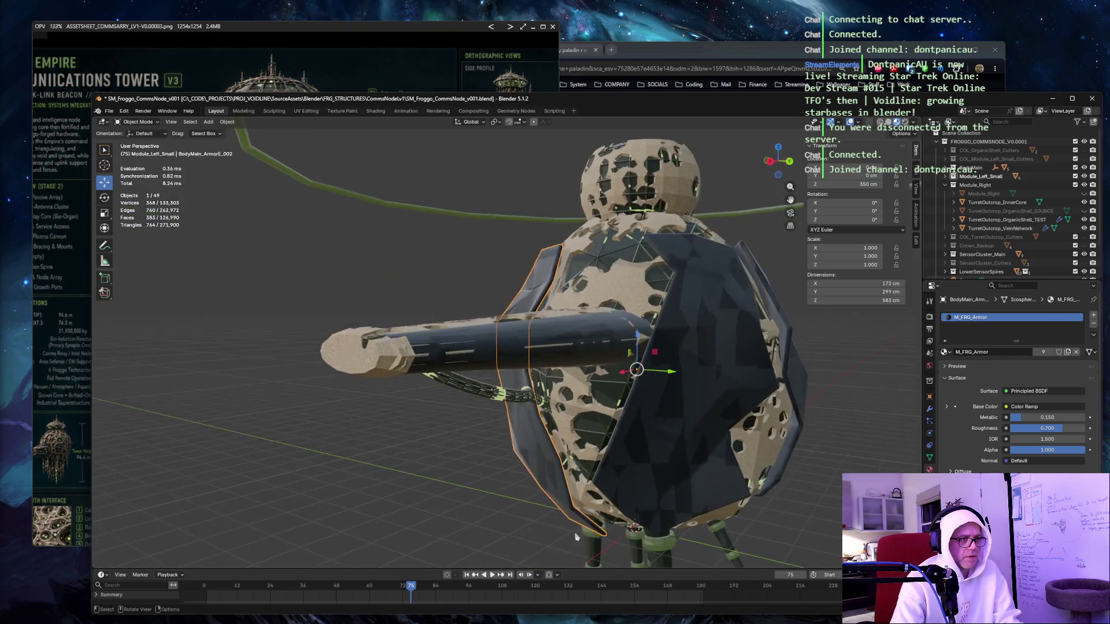
{"action": "left_click", "coordinate": [632, 541]}
{"action": "key", "text": "KP_Decimal"}
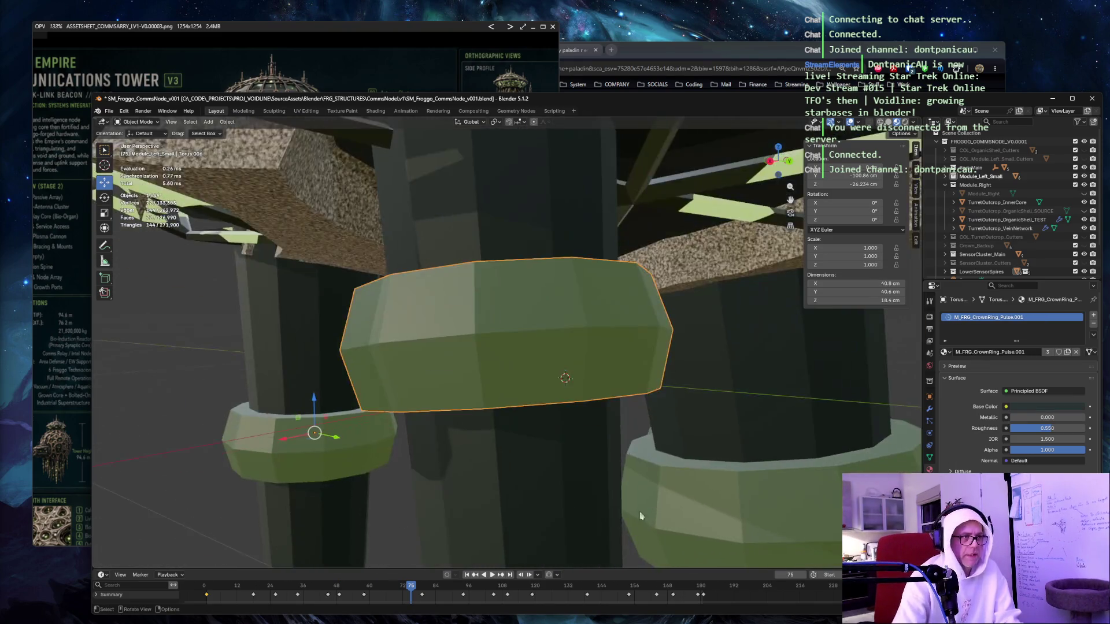
{"action": "scroll", "coordinate": [623, 477], "scroll_direction": "down", "scroll_amount": 2}
{"action": "scroll", "coordinate": [623, 477], "scroll_direction": "down", "scroll_amount": 6}
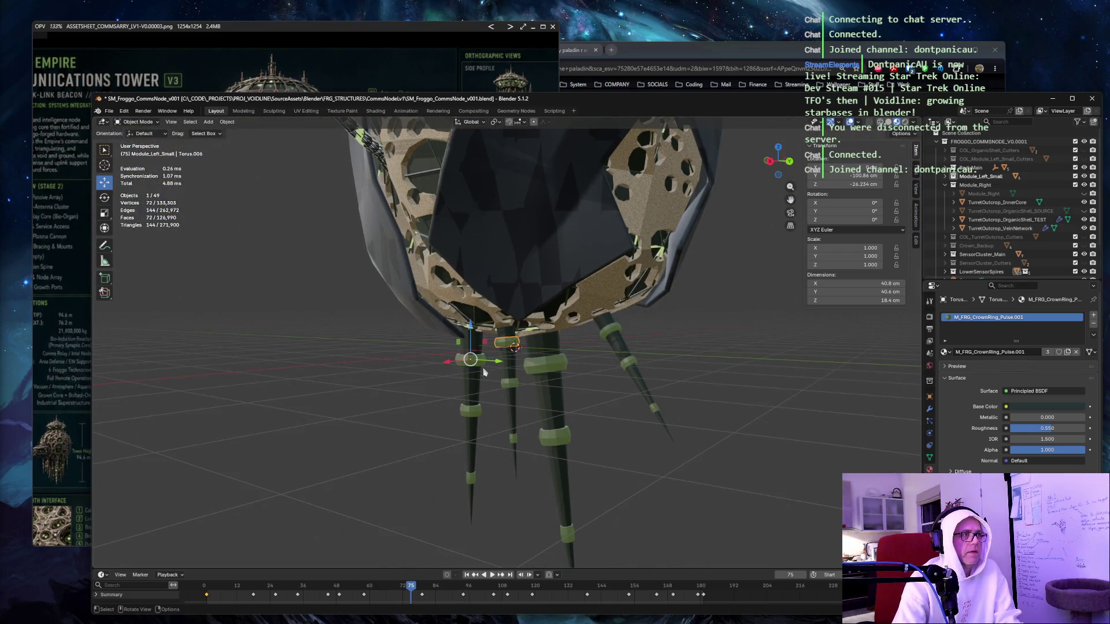
{"action": "mouse_move", "coordinate": [610, 344]}
{"action": "left_mouse_down"}
{"action": "mouse_move", "coordinate": [664, 347]}
{"action": "mouse_move", "coordinate": [455, 360]}
{"action": "left_mouse_up"}
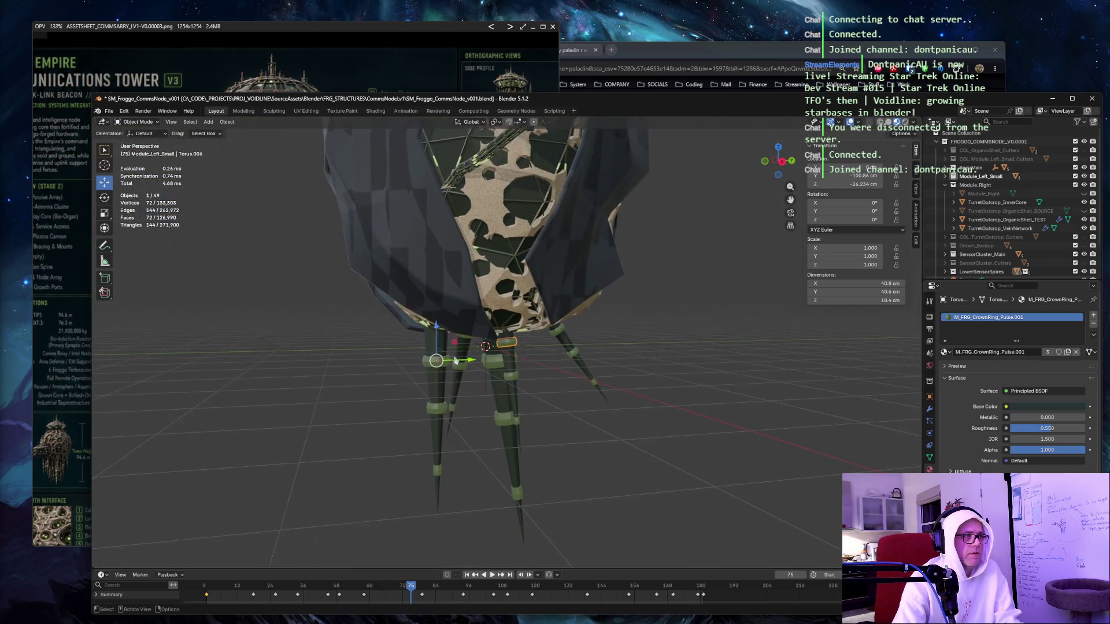
Slide the CTRL_FRG_TextureSpace empty along Y toward the turret barrel tip, to about 472 cm.
{"action": "left_click", "coordinate": [485, 346]}
{"action": "mouse_move", "coordinate": [518, 348]}
{"action": "left_mouse_down"}
{"action": "mouse_move", "coordinate": [681, 323]}
{"action": "mouse_move", "coordinate": [670, 249]}
{"action": "mouse_move", "coordinate": [734, 267]}
{"action": "mouse_move", "coordinate": [670, 282]}
{"action": "mouse_move", "coordinate": [663, 229]}
{"action": "mouse_move", "coordinate": [497, 306]}
{"action": "mouse_move", "coordinate": [365, 399]}
{"action": "mouse_move", "coordinate": [339, 318]}
{"action": "mouse_move", "coordinate": [231, 239]}
{"action": "left_mouse_up"}
{"action": "scroll", "coordinate": [669, 283], "scroll_direction": "up", "scroll_amount": 3}
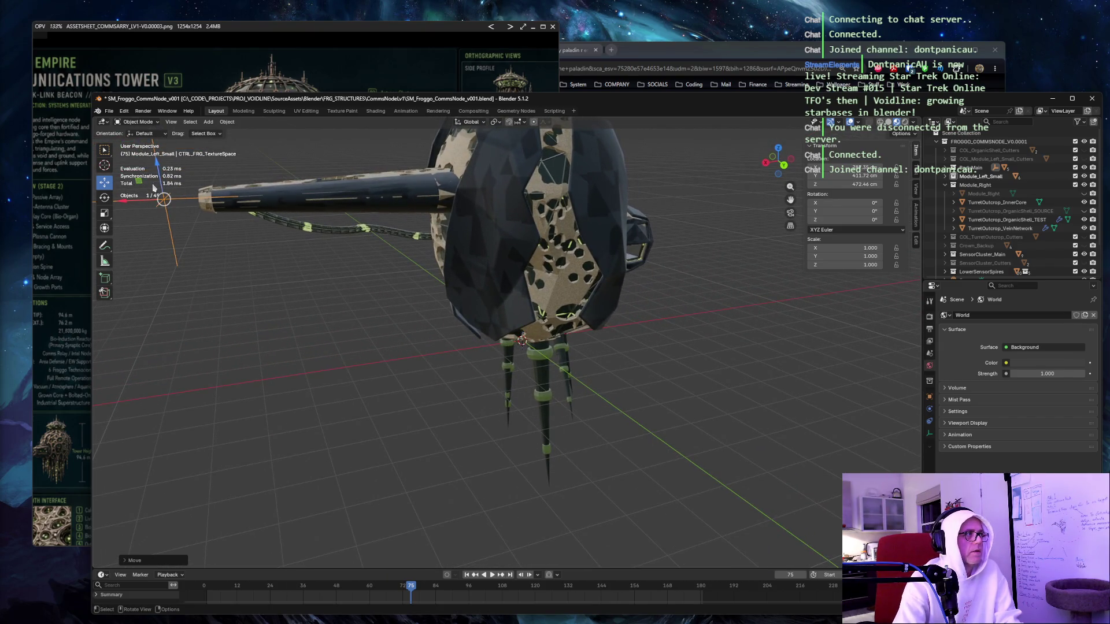
Lower the CTRL_FRG_TextureSpace empty to Z 430.93 cm and slide it along X to the barrel's end.
{"action": "left_click_drag", "start_coordinate": [168, 200], "coordinate": [334, 193]}
{"action": "left_click_drag", "start_coordinate": [756, 204], "coordinate": [204, 210]}
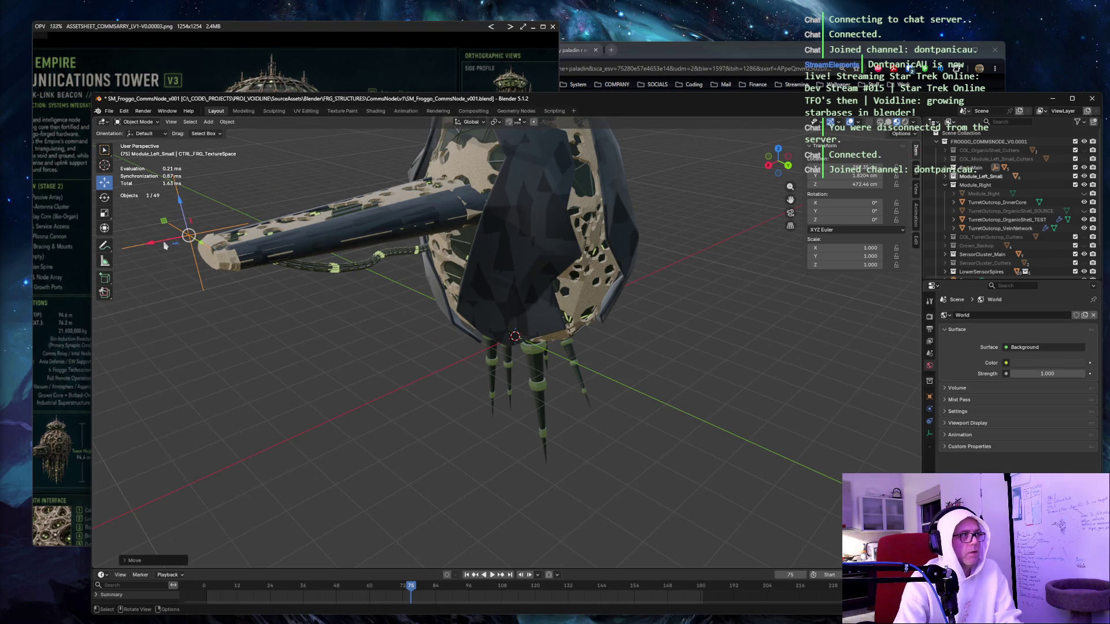
{"action": "mouse_move", "coordinate": [167, 244]}
{"action": "left_mouse_down"}
{"action": "mouse_move", "coordinate": [292, 196]}
{"action": "mouse_move", "coordinate": [281, 206]}
{"action": "left_mouse_up"}
{"action": "mouse_move", "coordinate": [243, 249]}
{"action": "left_mouse_down"}
{"action": "mouse_move", "coordinate": [246, 266]}
{"action": "mouse_move", "coordinate": [214, 329]}
{"action": "mouse_move", "coordinate": [265, 323]}
{"action": "mouse_move", "coordinate": [333, 280]}
{"action": "mouse_move", "coordinate": [436, 272]}
{"action": "left_mouse_up"}
{"action": "key", "text": "x"}
{"action": "scroll", "coordinate": [218, 326], "scroll_direction": "up", "scroll_amount": 5}
{"action": "left_click_drag", "start_coordinate": [543, 349], "coordinate": [522, 345]}
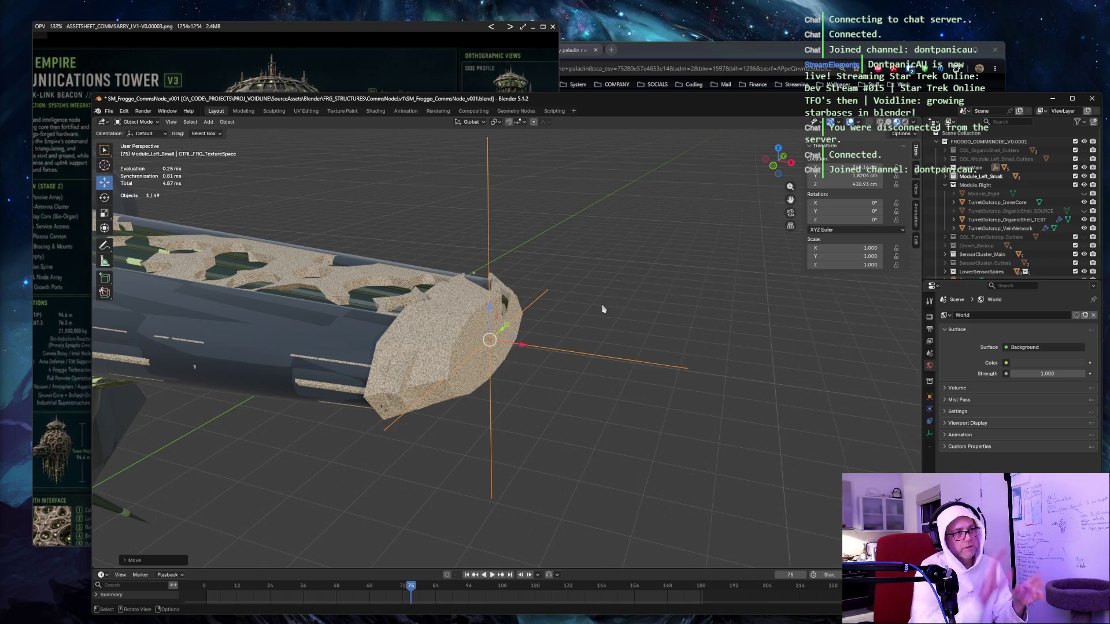
{"action": "mouse_move", "coordinate": [570, 291]}
{"action": "left_mouse_down"}
{"action": "mouse_move", "coordinate": [664, 267]}
{"action": "mouse_move", "coordinate": [654, 286]}
{"action": "left_mouse_up"}
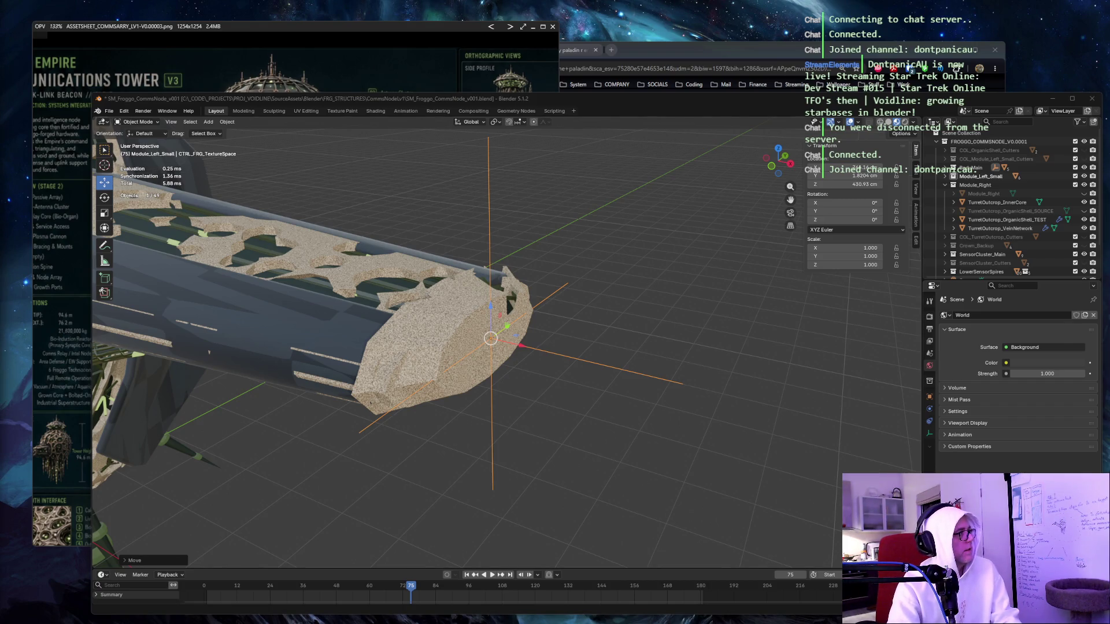
Add a new collection named Sockets, then bring up the viewport's Add menu with Shift+A.
{"action": "left_click", "coordinate": [989, 141]}
{"action": "right_click", "coordinate": [985, 142]}
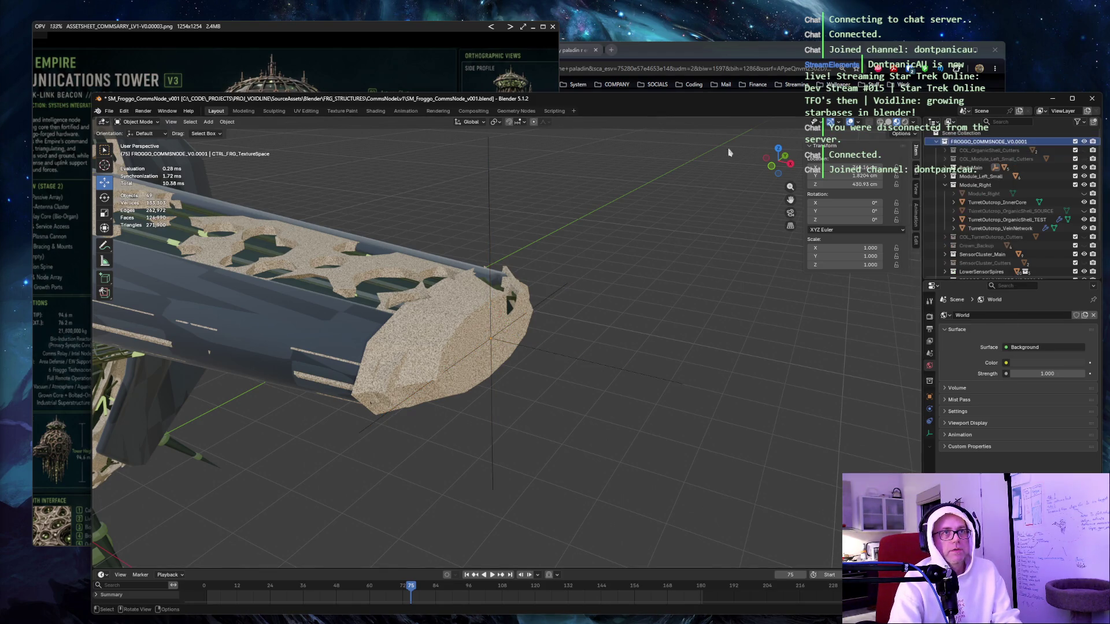
{"action": "scroll", "coordinate": [983, 195], "scroll_direction": "down", "scroll_amount": 3}
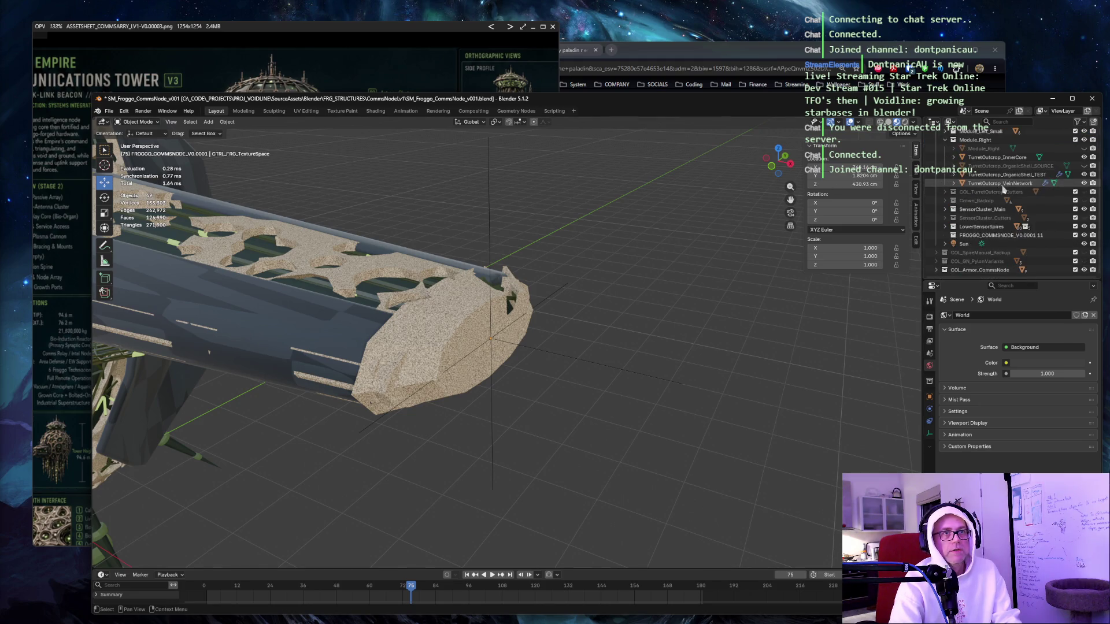
{"action": "double_click", "coordinate": [978, 235]}
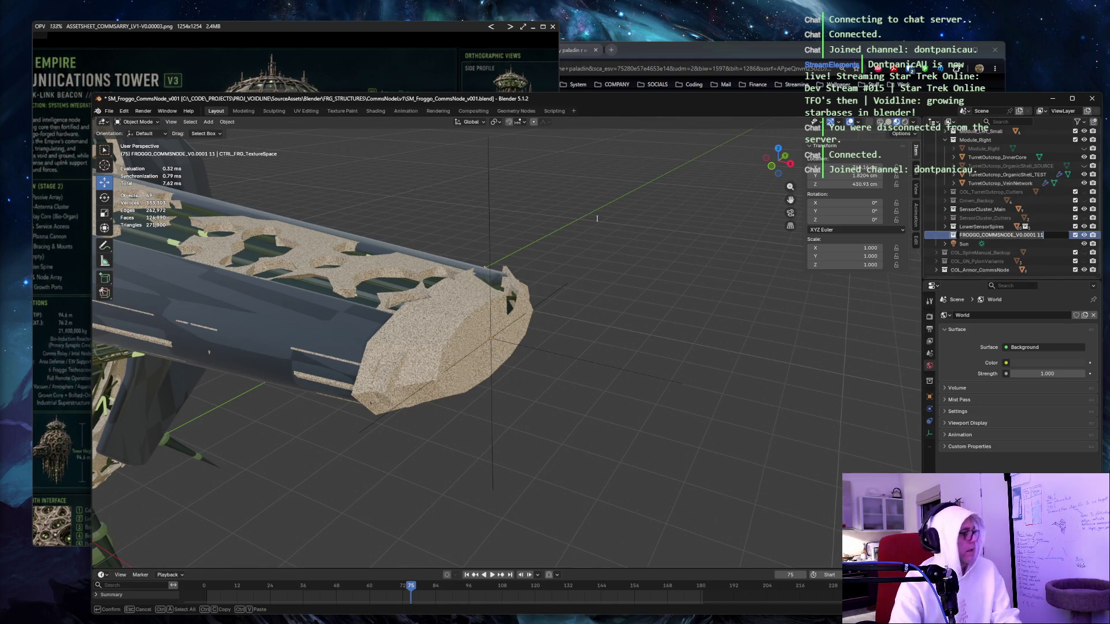
{"action": "type", "text": "Sockets"}
{"action": "key", "text": "Return"}
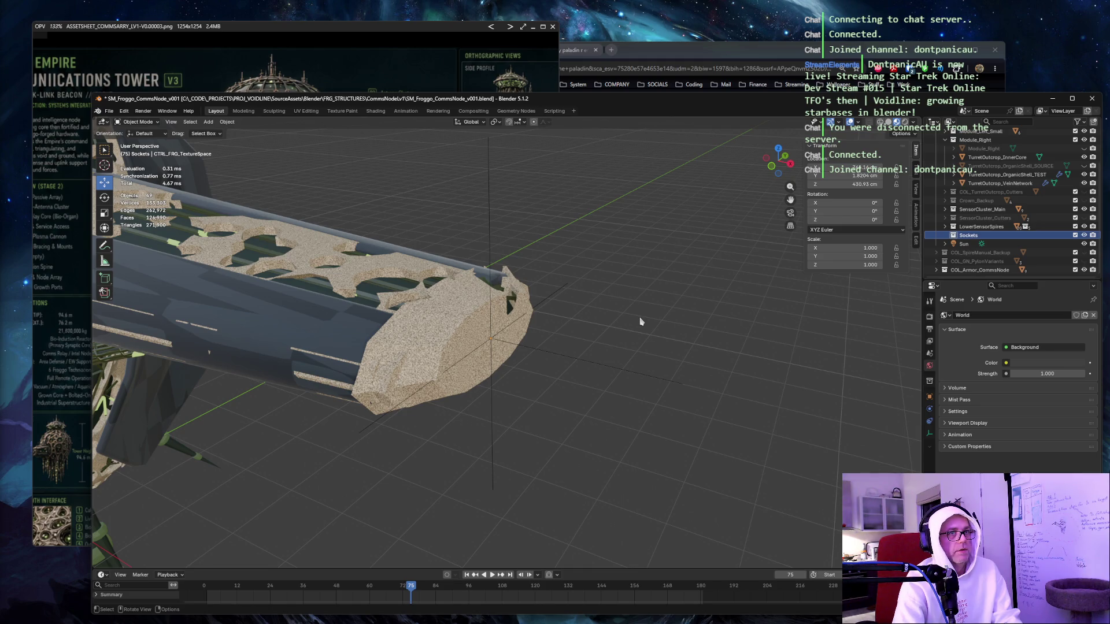
{"action": "key", "text": "shift+a"}
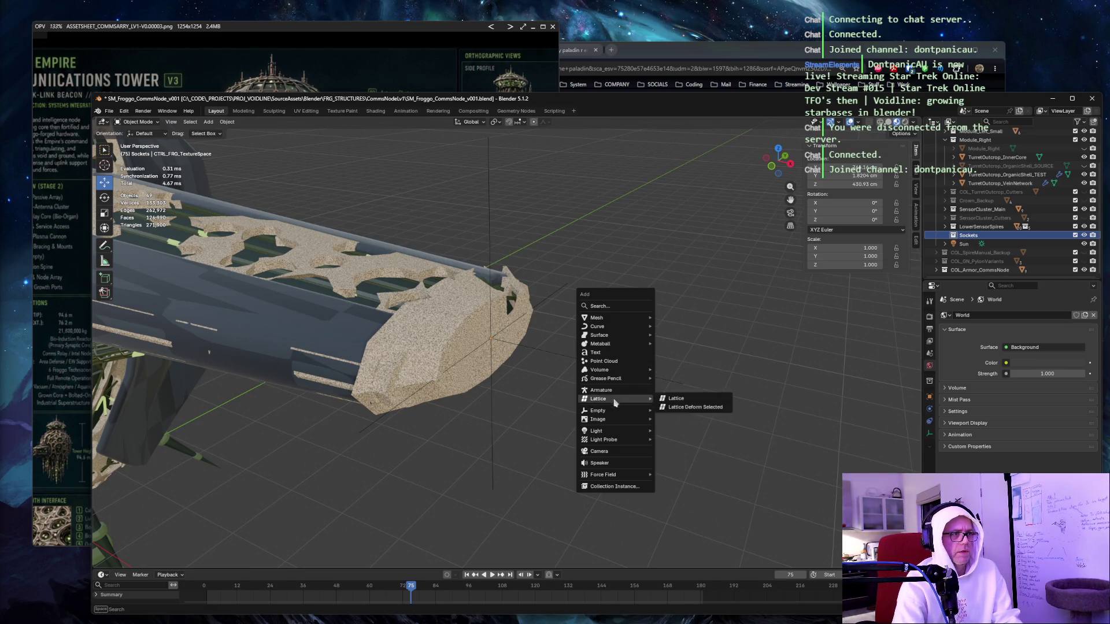
Add a Plain Axes empty and rename it SOCKET_Turret.
{"action": "mouse_move", "coordinate": [627, 412]}
{"action": "left_click", "coordinate": [696, 416]}
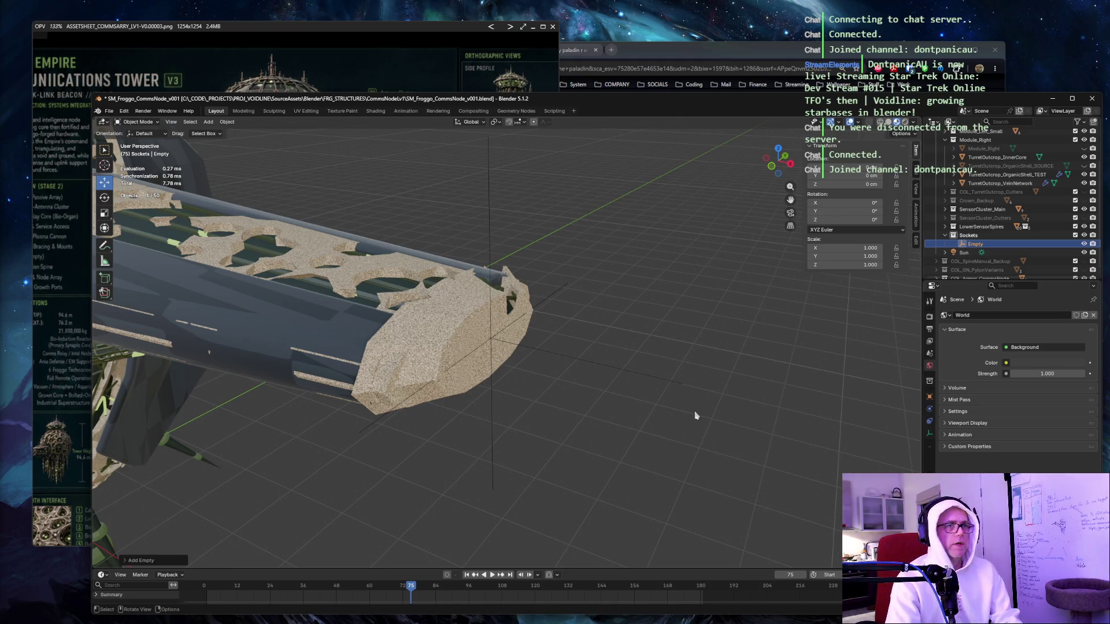
{"action": "key", "text": "F2"}
{"action": "type", "text": "SOCKET_Turret"}
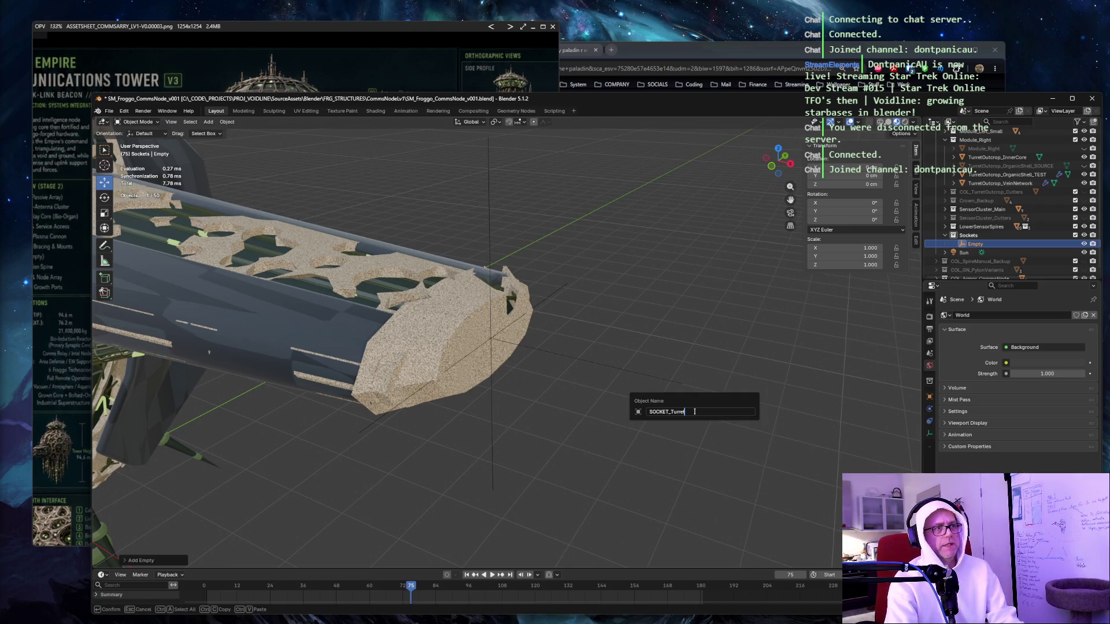
{"action": "key", "text": "Return"}
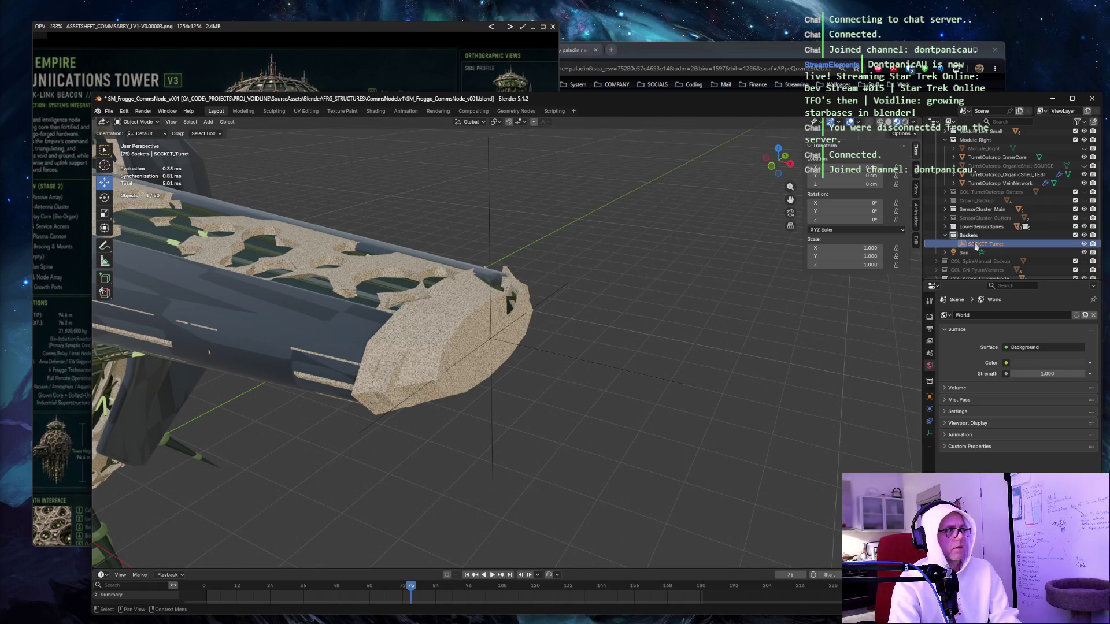
{"action": "mouse_move", "coordinate": [475, 260]}
{"action": "left_mouse_down"}
{"action": "mouse_move", "coordinate": [488, 233]}
{"action": "mouse_move", "coordinate": [472, 224]}
{"action": "mouse_move", "coordinate": [483, 227]}
{"action": "left_mouse_up"}
Snap SOCKET_Turret to the 3D cursor, then drag it down below the hull.
{"action": "key", "text": "shift+s"}
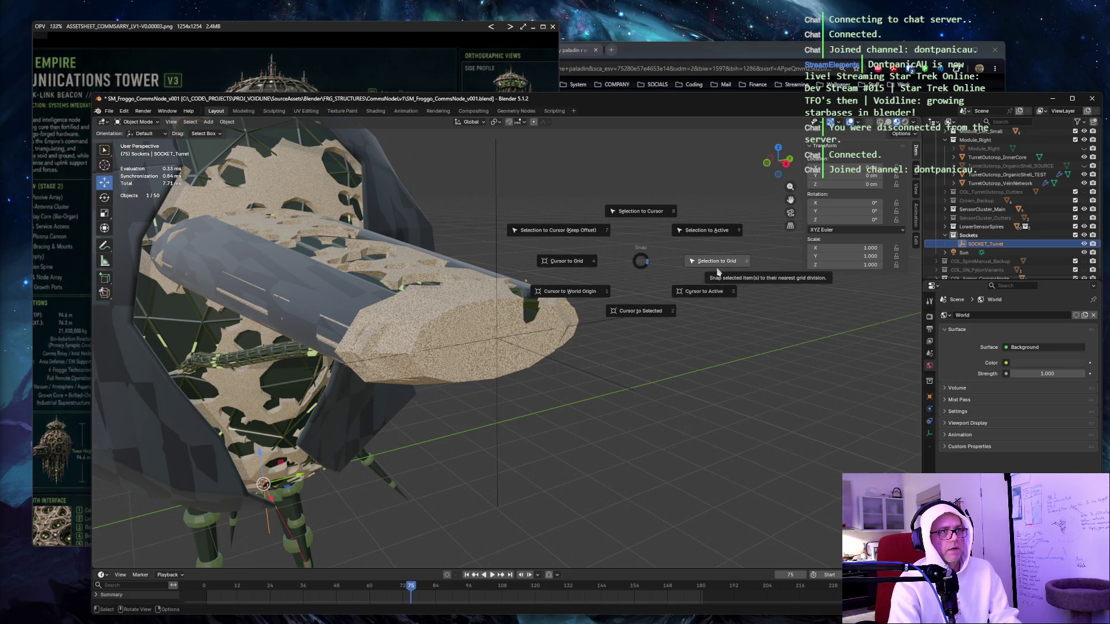
{"action": "left_click", "coordinate": [649, 216]}
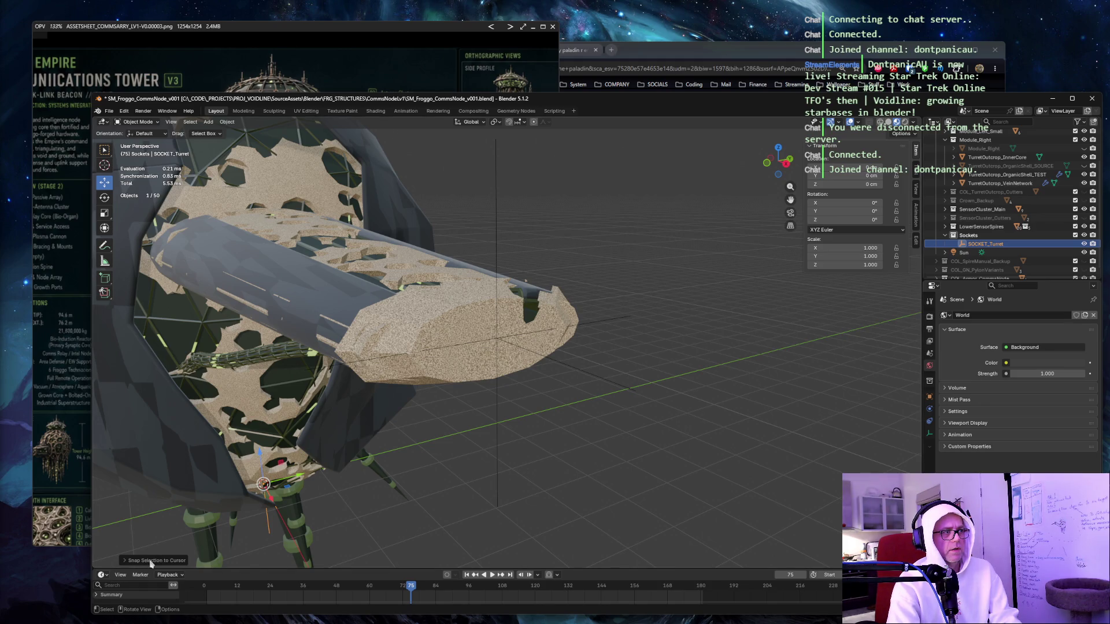
{"action": "scroll", "coordinate": [674, 293], "scroll_direction": "up", "scroll_amount": 2}
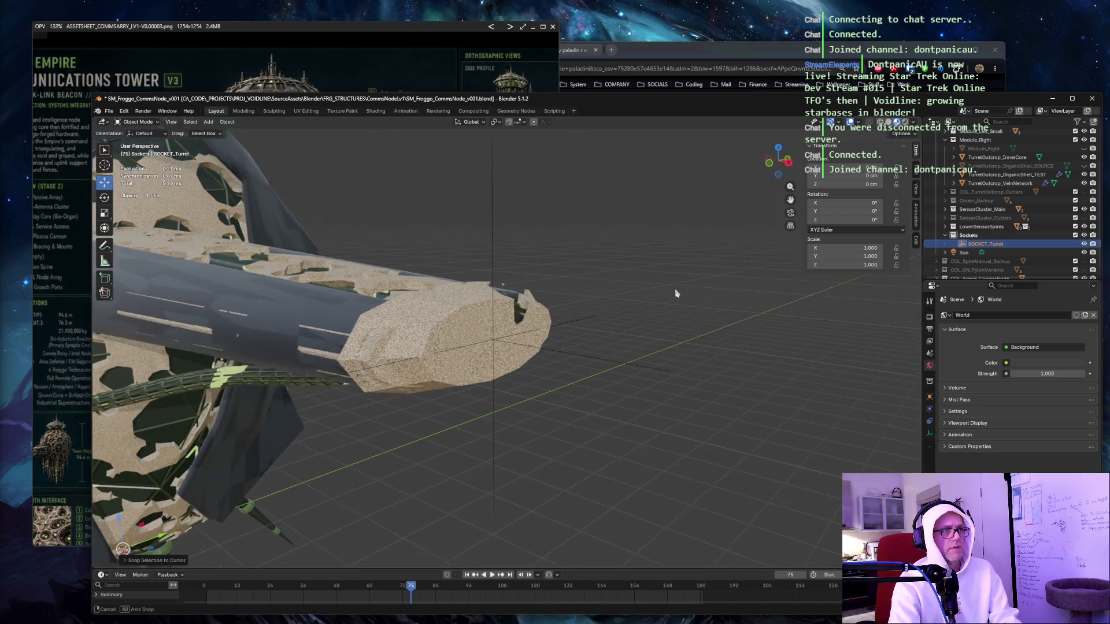
{"action": "key", "text": "shift+s"}
{"action": "key", "text": "Escape"}
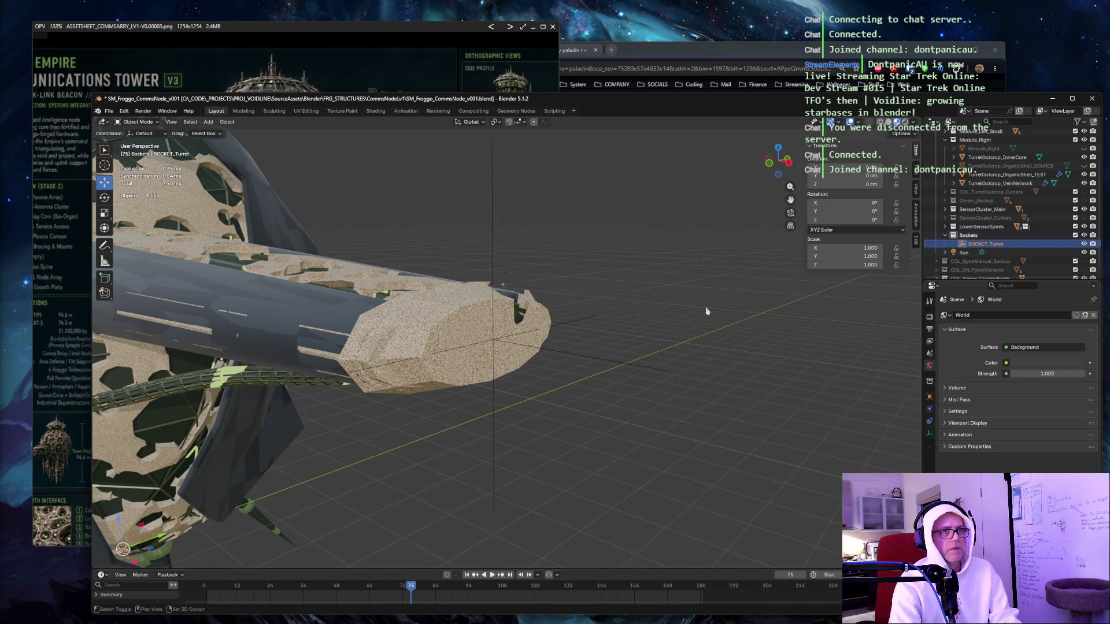
{"action": "key", "text": "shift+s"}
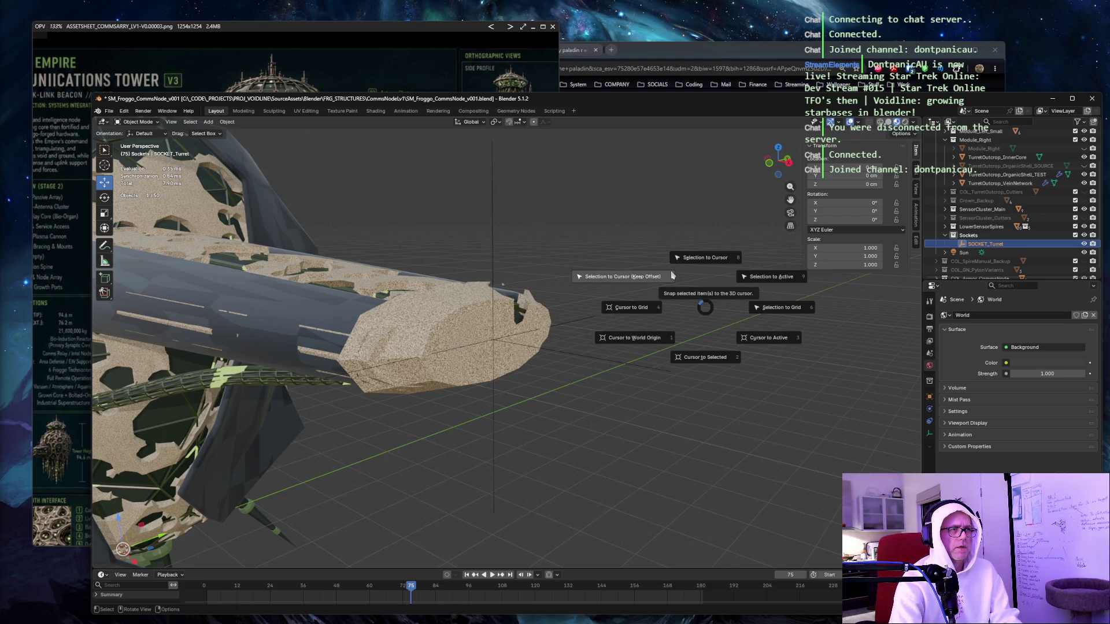
{"action": "left_click", "coordinate": [705, 257]}
{"action": "left_click_drag", "start_coordinate": [663, 276], "coordinate": [652, 278]}
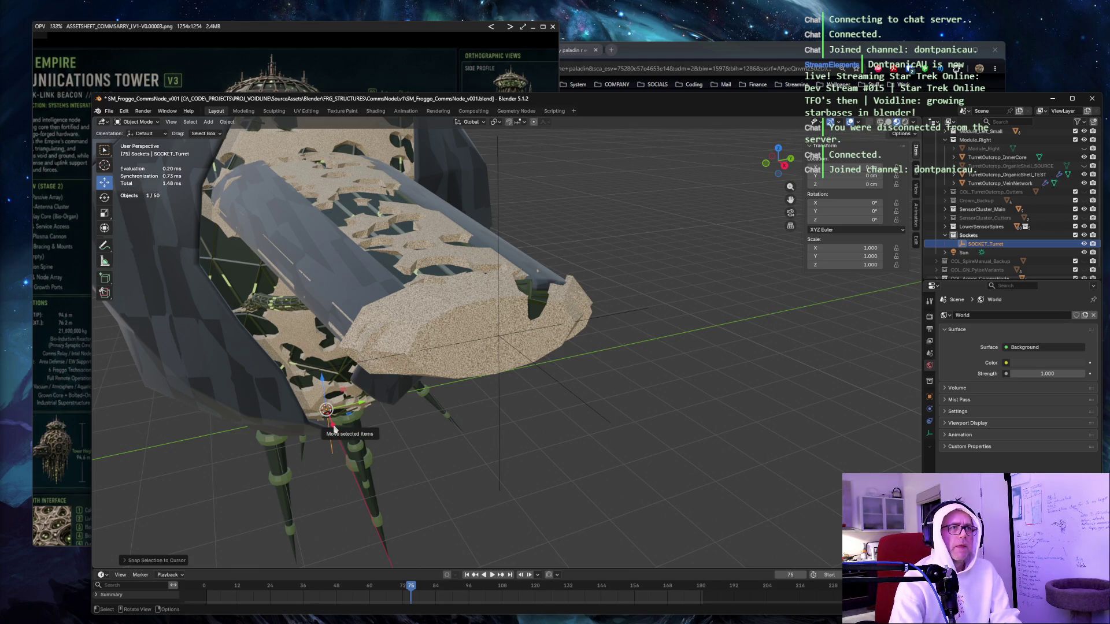
{"action": "left_click_drag", "start_coordinate": [334, 429], "coordinate": [457, 531]}
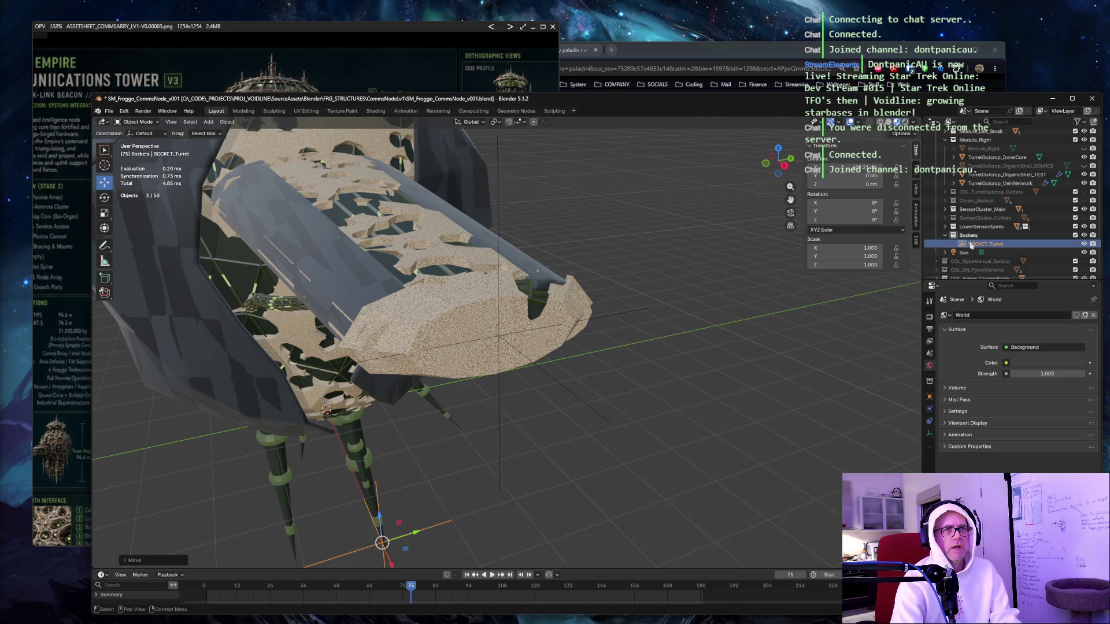
Set SOCKET_Turret's location to X 0 and Z 430 cm.
{"action": "left_click", "coordinate": [412, 314]}
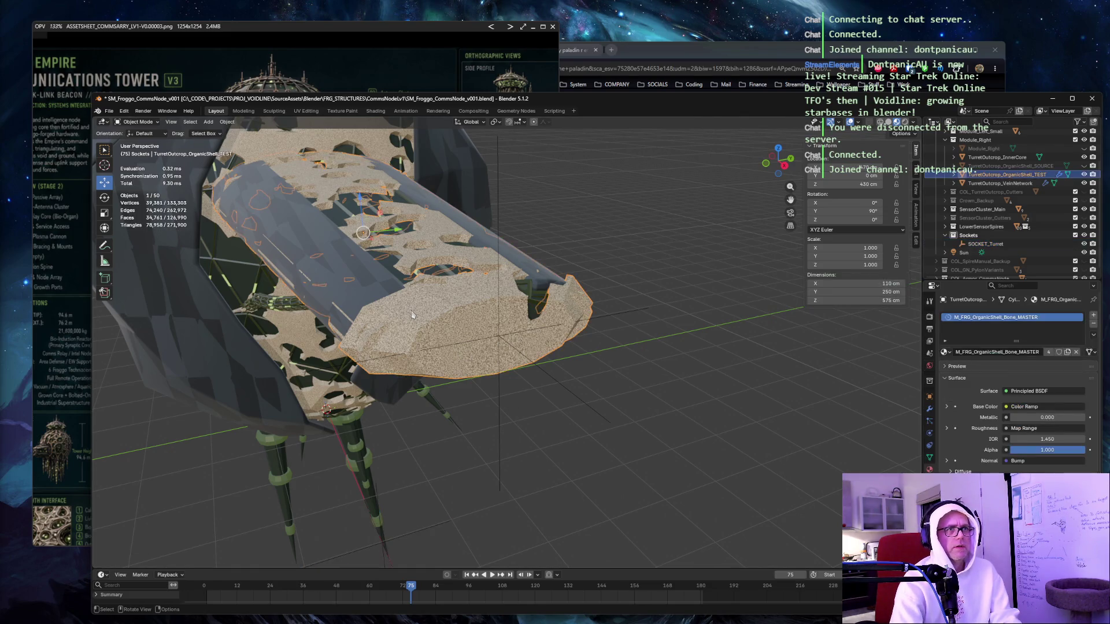
{"action": "left_click", "coordinate": [986, 243]}
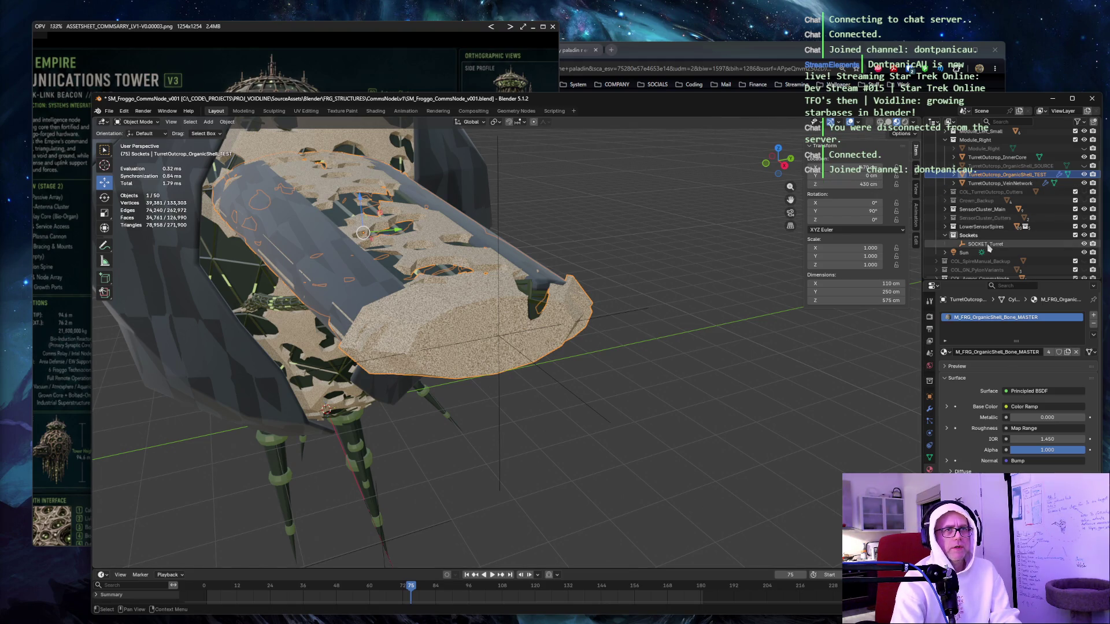
{"action": "left_click", "coordinate": [855, 167]}
{"action": "type", "text": "0"}
{"action": "key", "text": "Tab"}
{"action": "key", "text": "Tab"}
{"action": "type", "text": "430"}
{"action": "key", "text": "Return"}
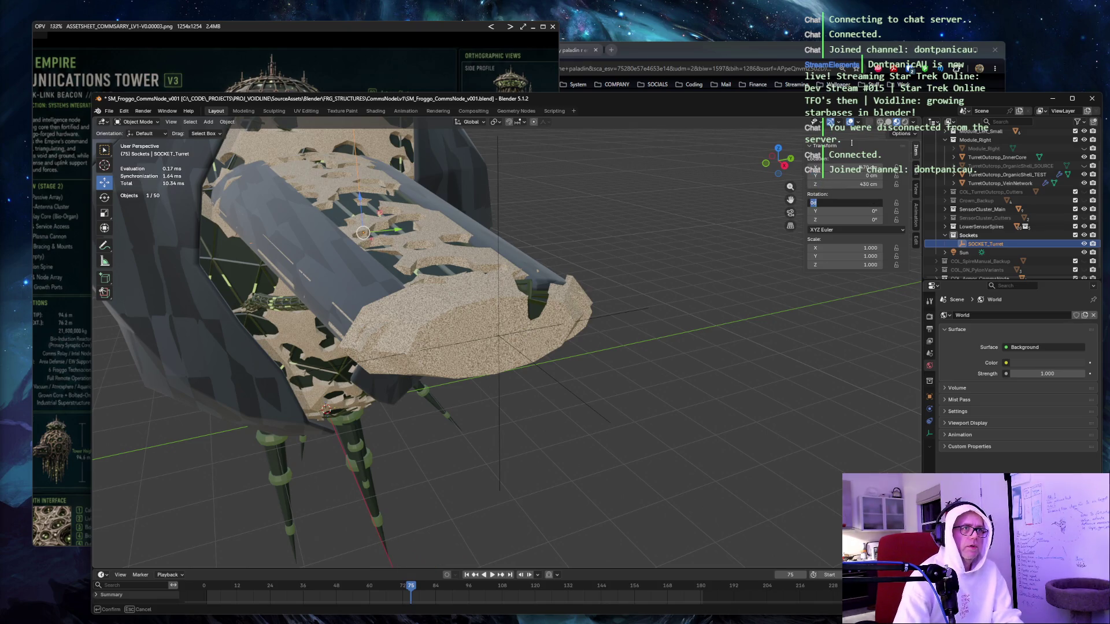
Slide SOCKET_Turret along the X axis, then reselect it after orbiting the ship.
{"action": "key", "text": "g"}
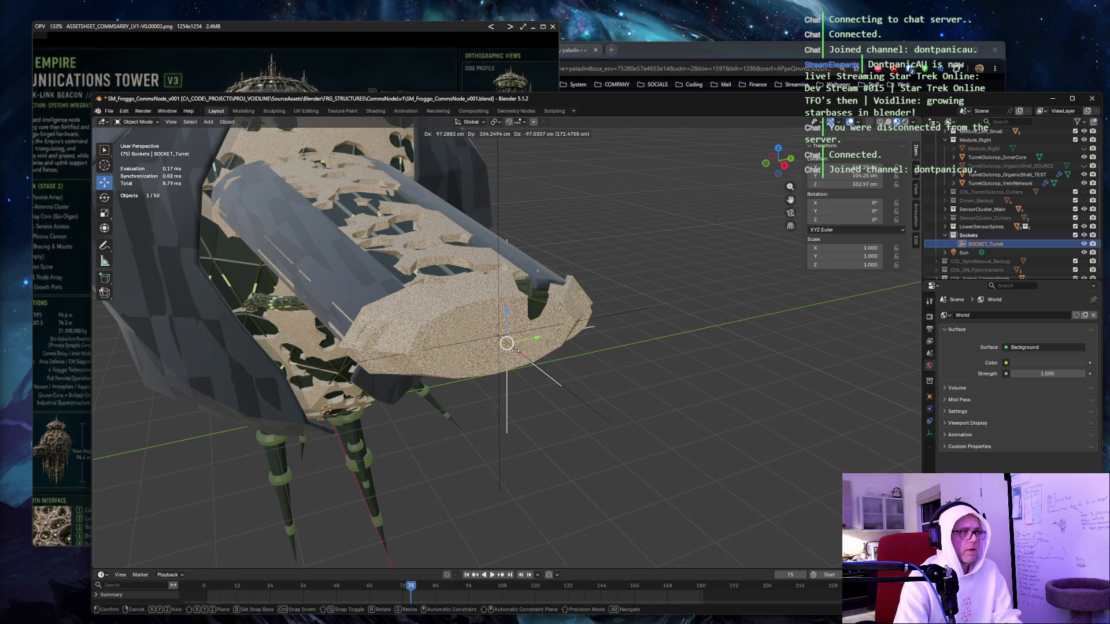
{"action": "key", "text": "Escape"}
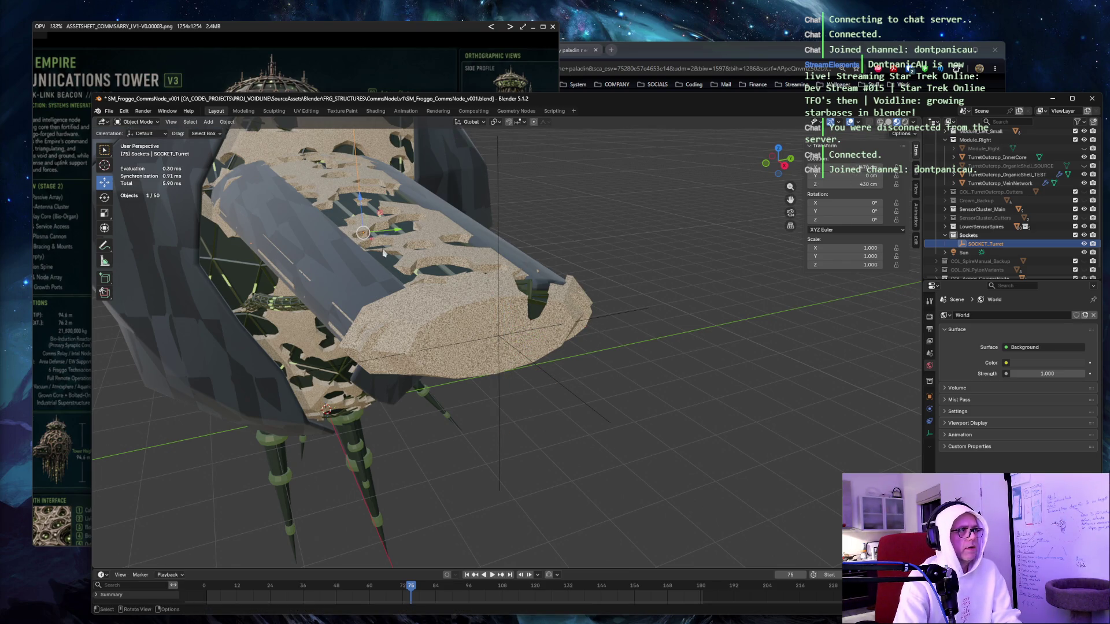
{"action": "key", "text": "g"}
{"action": "key", "text": "x"}
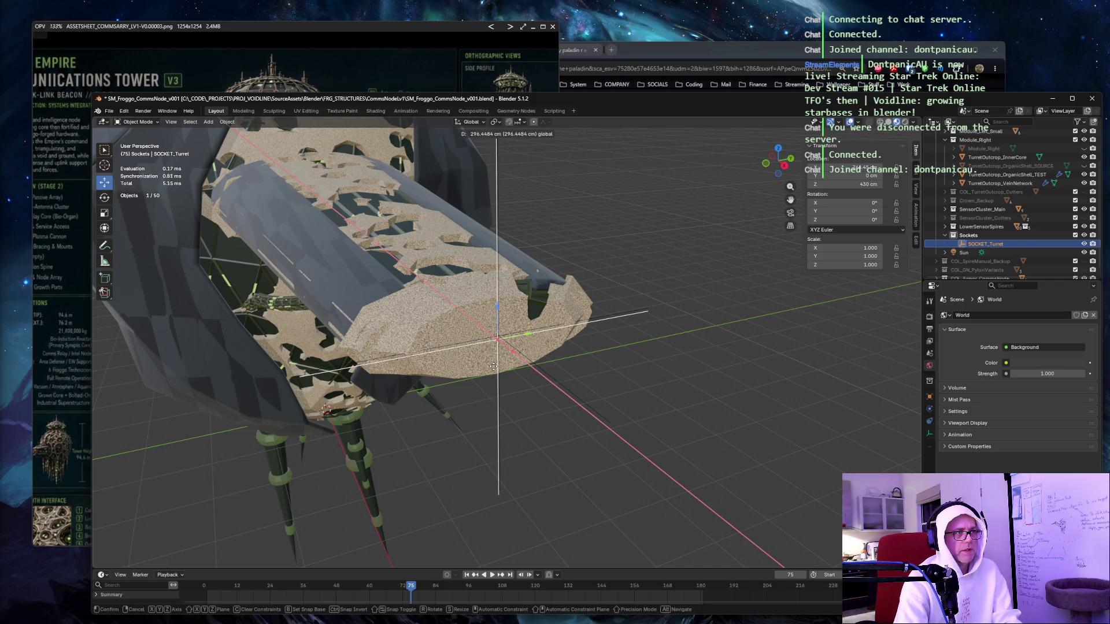
{"action": "left_click", "coordinate": [493, 367]}
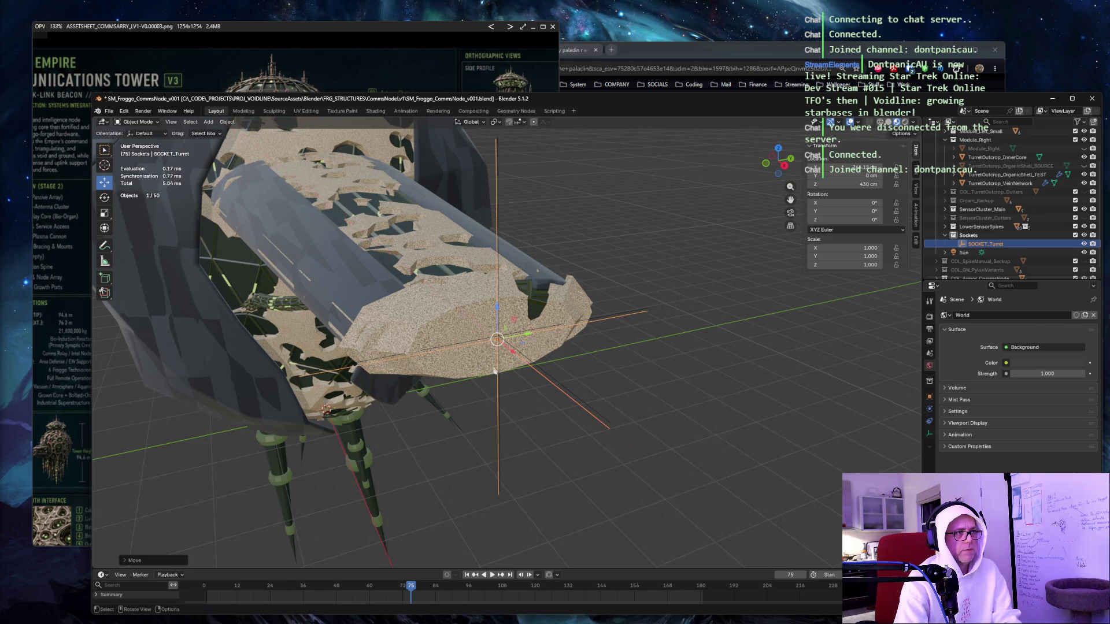
{"action": "mouse_move", "coordinate": [616, 231]}
{"action": "left_mouse_down"}
{"action": "mouse_move", "coordinate": [679, 224]}
{"action": "mouse_move", "coordinate": [566, 206]}
{"action": "mouse_move", "coordinate": [677, 206]}
{"action": "mouse_move", "coordinate": [540, 196]}
{"action": "mouse_move", "coordinate": [557, 224]}
{"action": "left_mouse_up"}
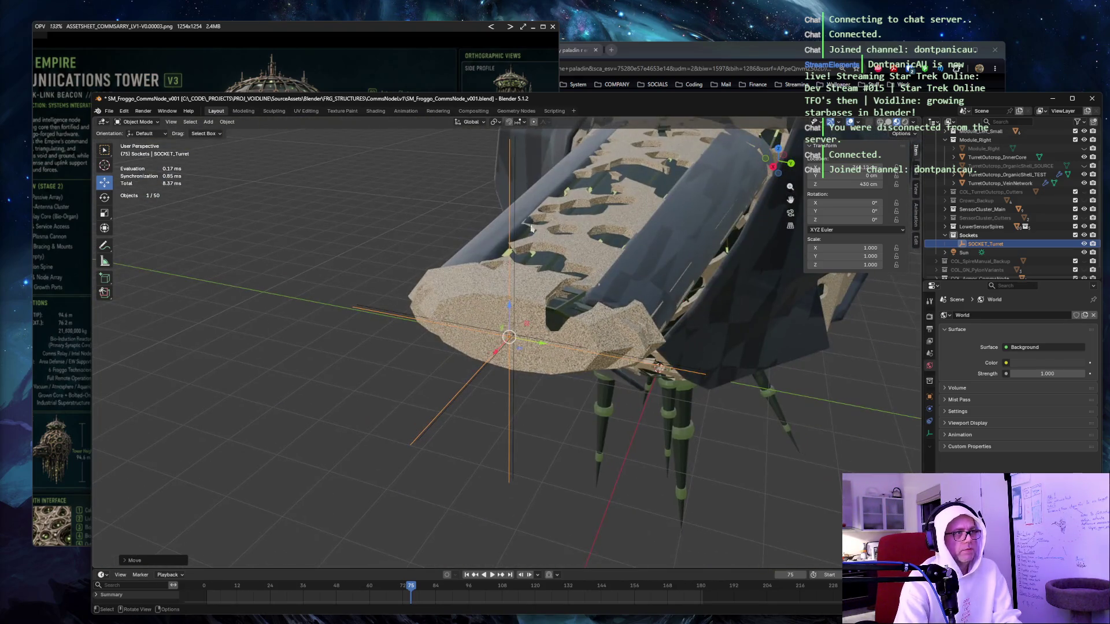
{"action": "left_click", "coordinate": [364, 227]}
{"action": "mouse_move", "coordinate": [364, 227]}
{"action": "left_mouse_down"}
{"action": "mouse_move", "coordinate": [372, 241]}
{"action": "mouse_move", "coordinate": [436, 231]}
{"action": "mouse_move", "coordinate": [352, 224]}
{"action": "mouse_move", "coordinate": [454, 230]}
{"action": "left_mouse_up"}
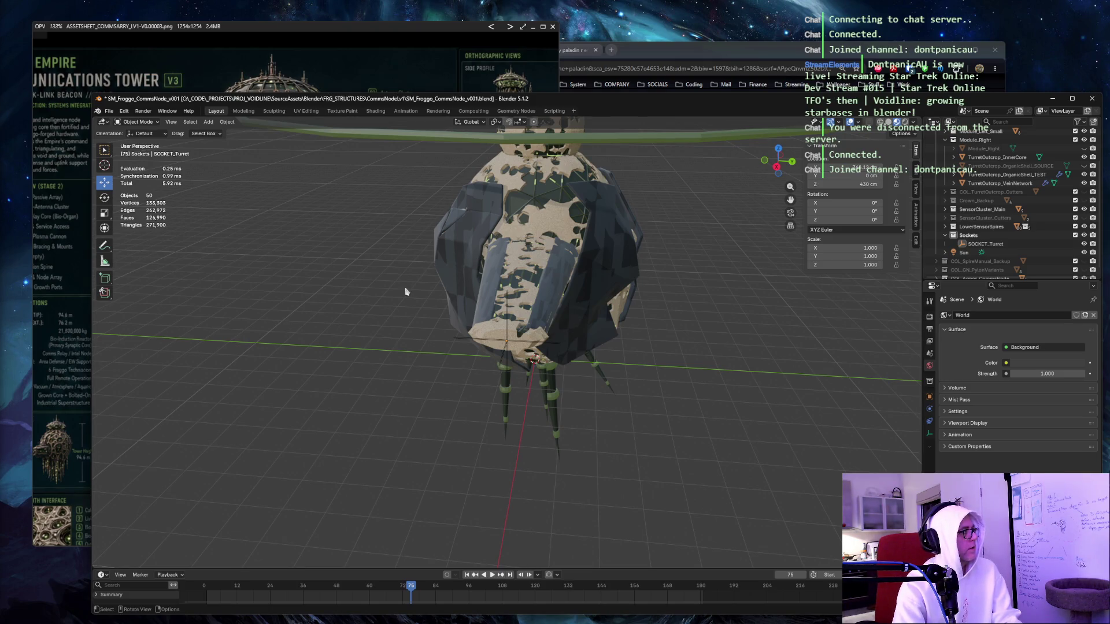
{"action": "left_click", "coordinate": [984, 245]}
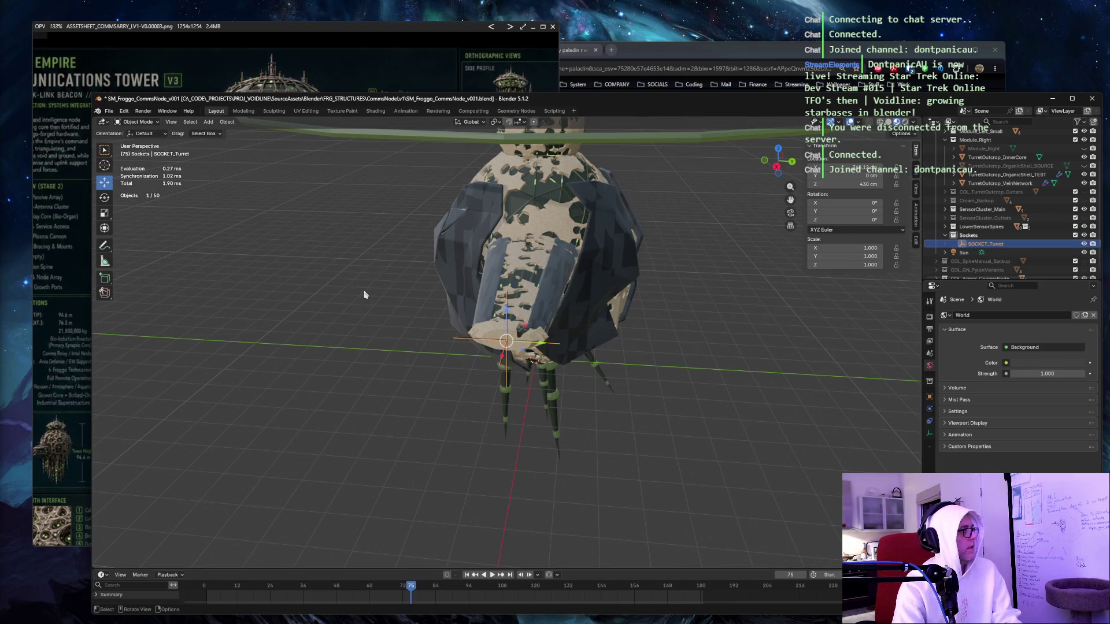
Apply Object parenting to the current selection, then reset the selection to SOCKET_Turret.
{"action": "key", "text": "ctrl+p"}
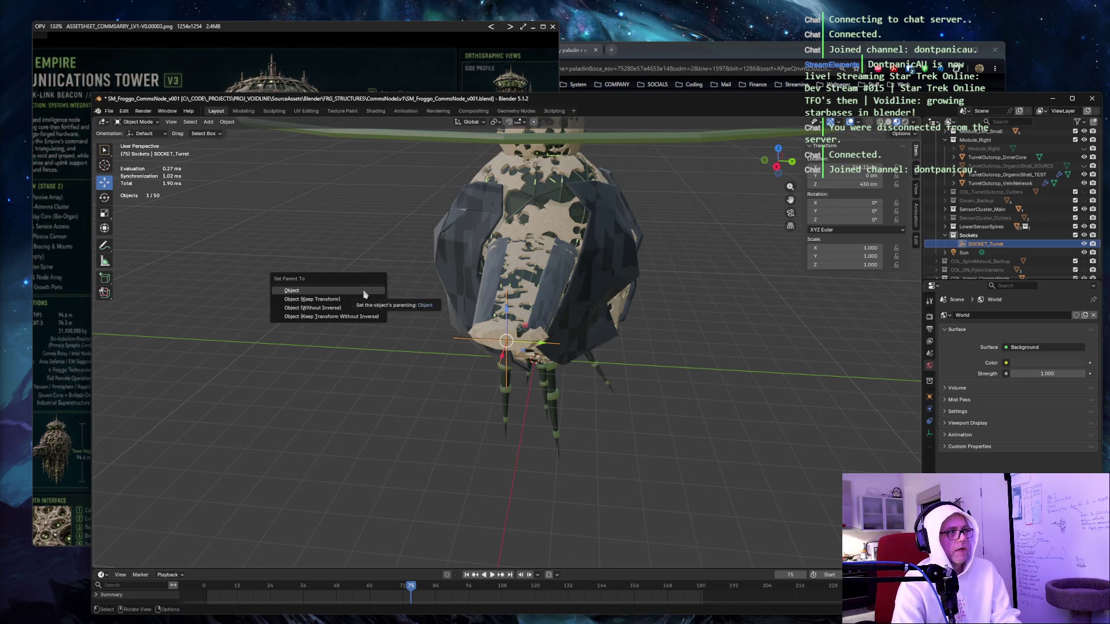
{"action": "left_click", "coordinate": [365, 294]}
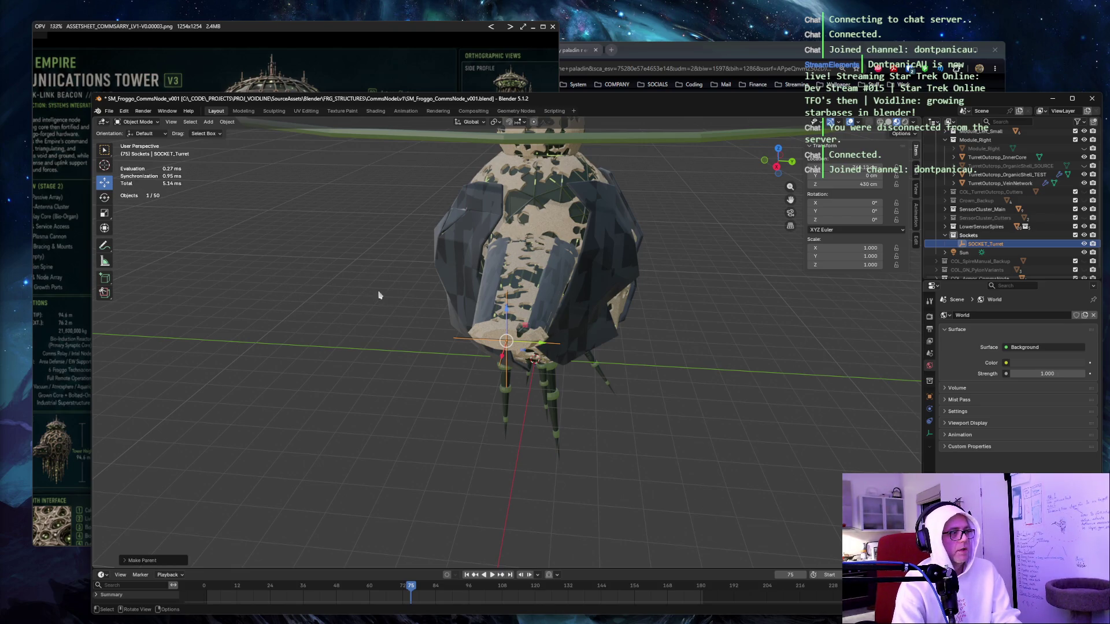
{"action": "left_click", "coordinate": [485, 296]}
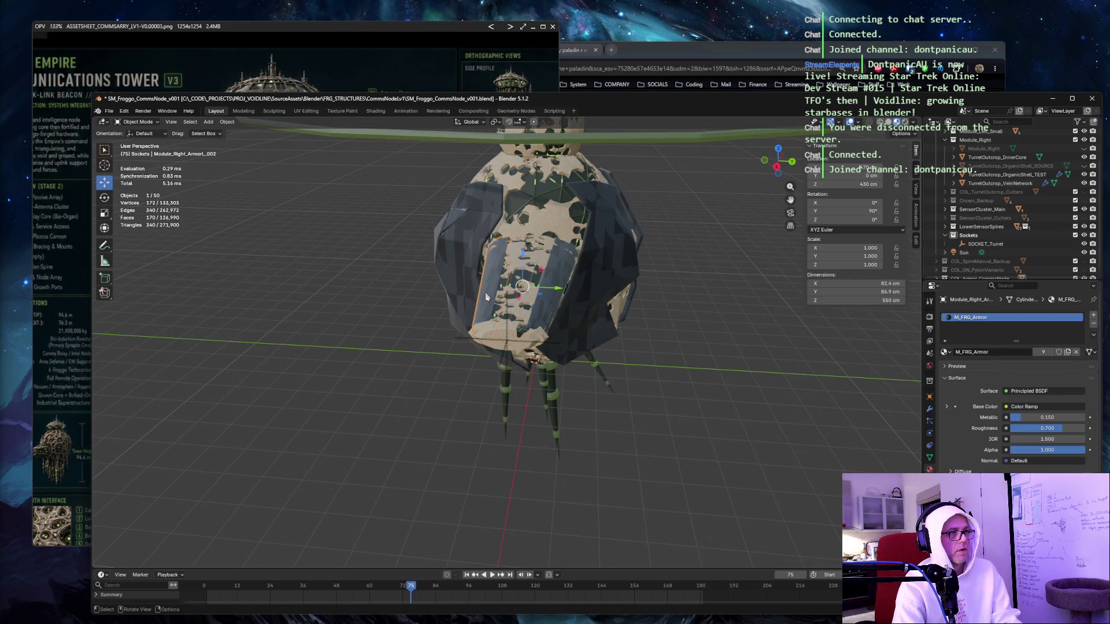
{"action": "left_click", "coordinate": [512, 300]}
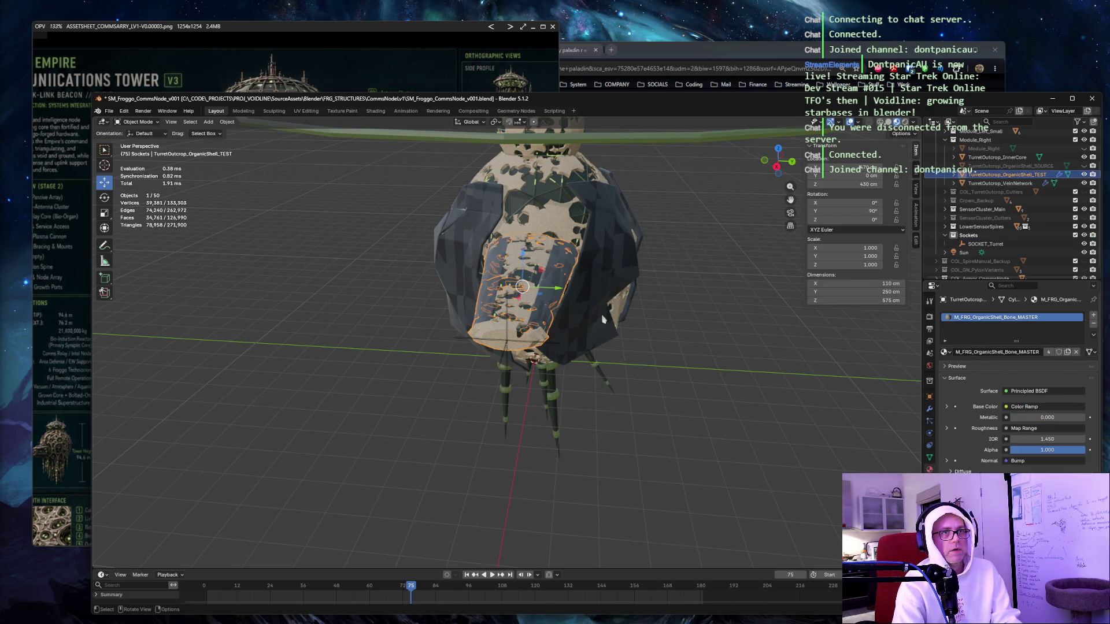
{"action": "left_click", "coordinate": [651, 325]}
{"action": "left_click", "coordinate": [1011, 244]}
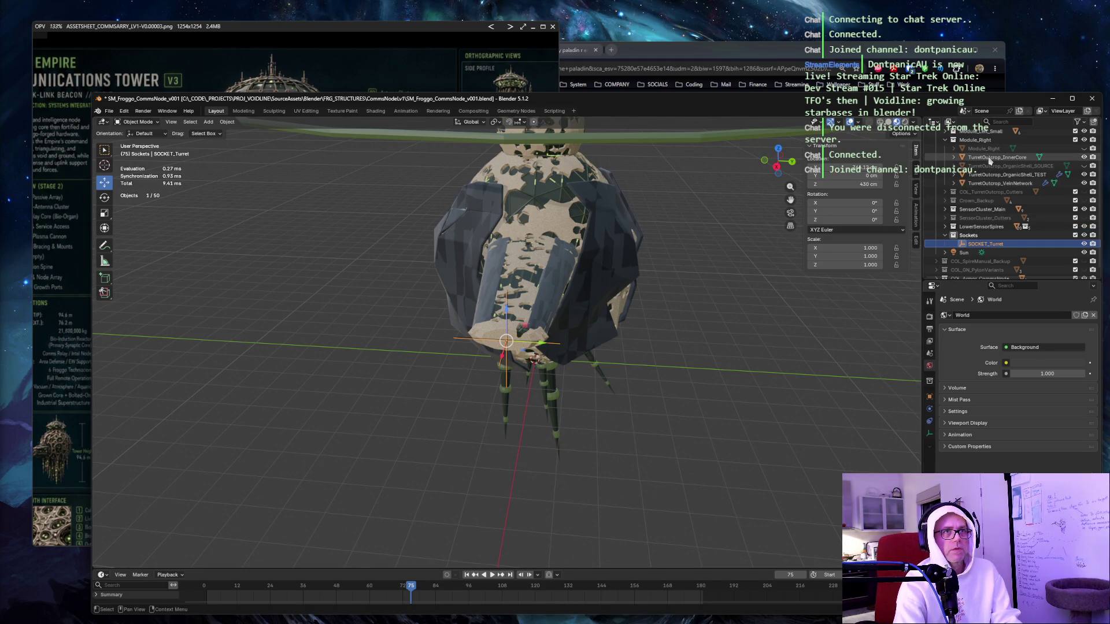
Parent the turret core and TurretOutcrop_OrganicShell_TEST to SOCKET_Turret with Object parenting.
{"action": "left_click", "coordinate": [989, 158]}
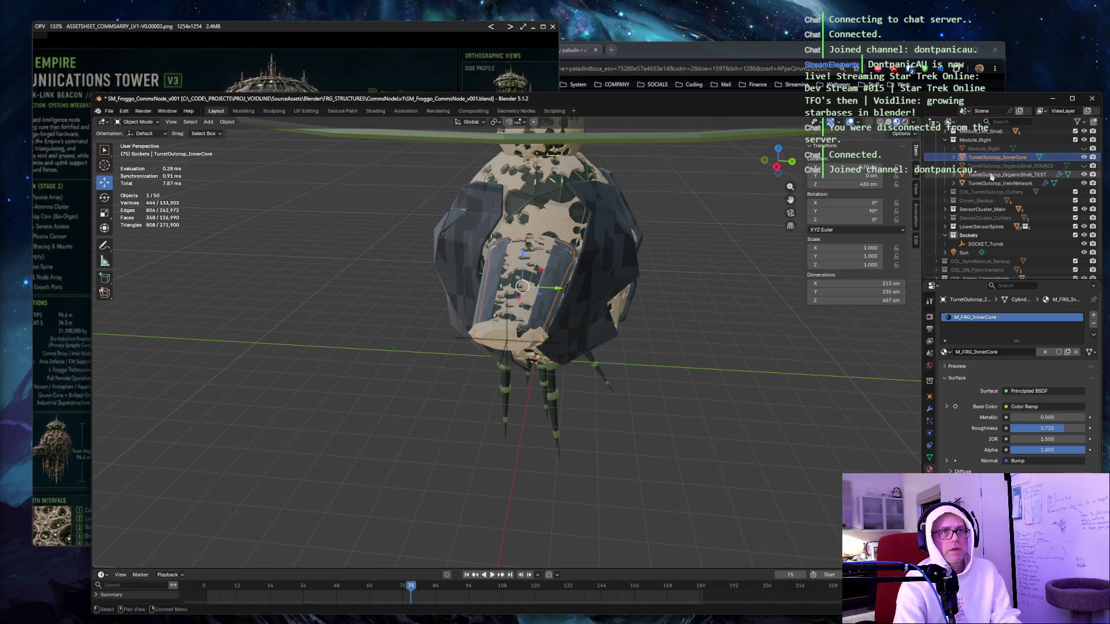
{"action": "left_click", "coordinate": [991, 174]}
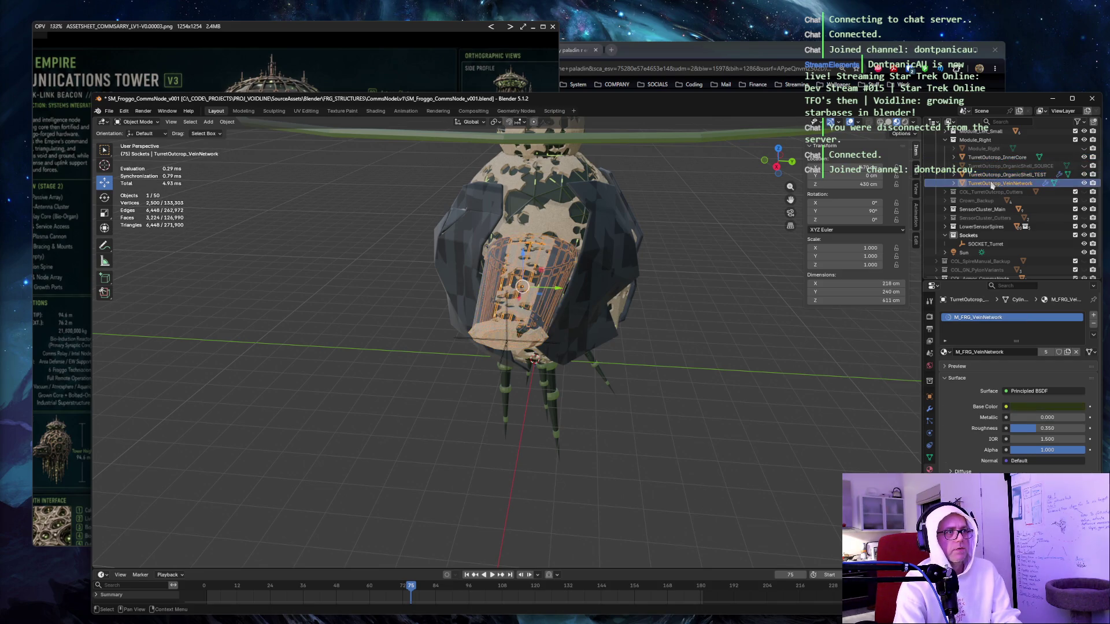
{"action": "left_click", "coordinate": [983, 244]}
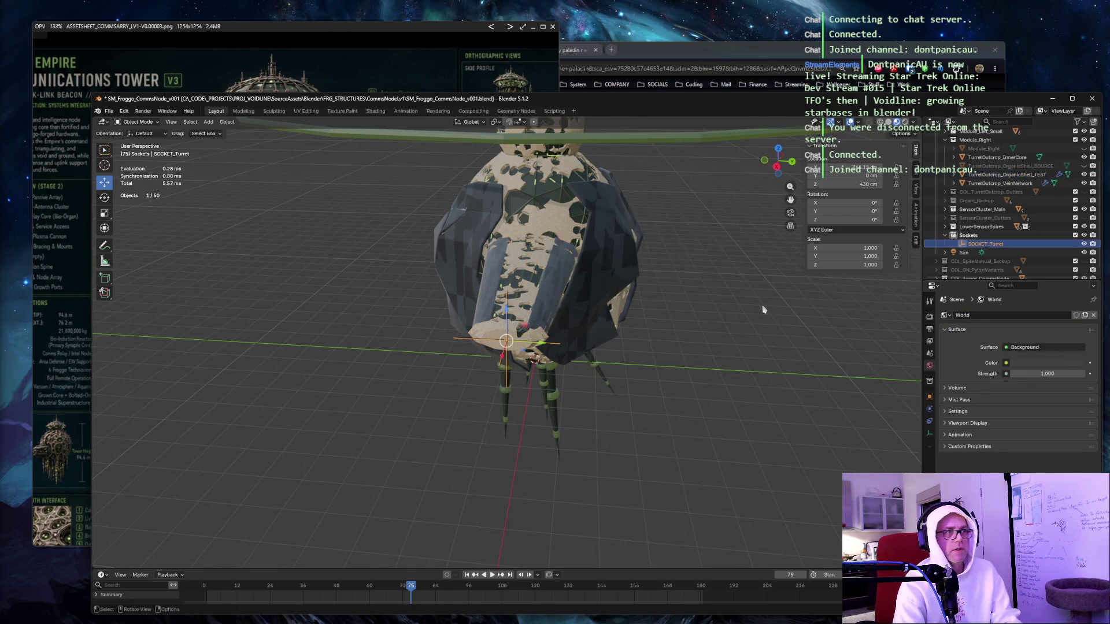
{"action": "key", "text": "ctrl+p"}
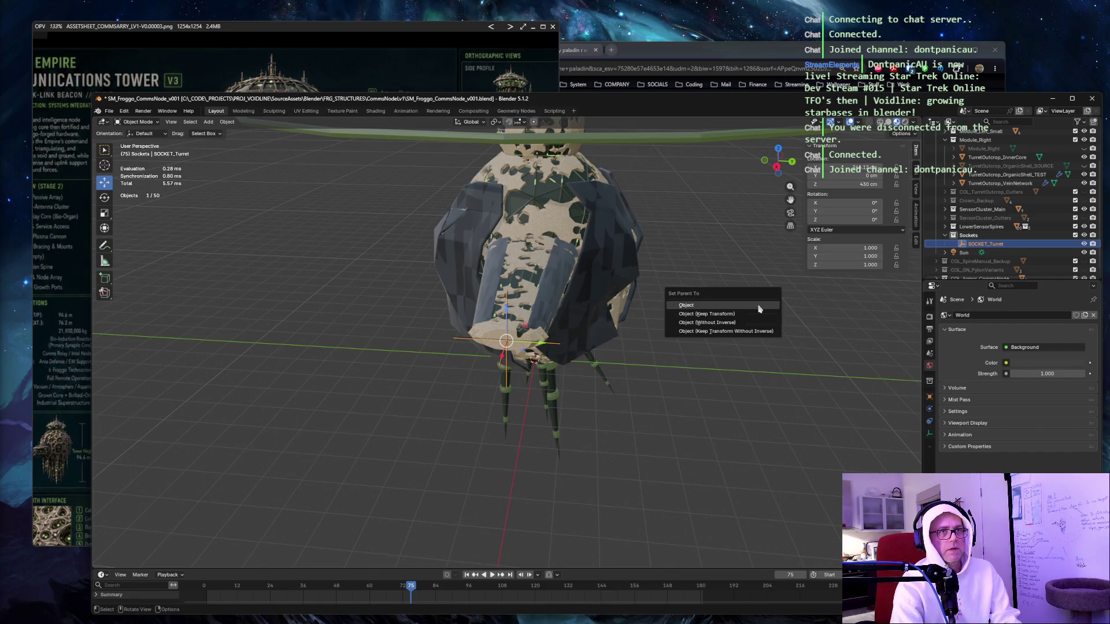
{"action": "left_click", "coordinate": [759, 309]}
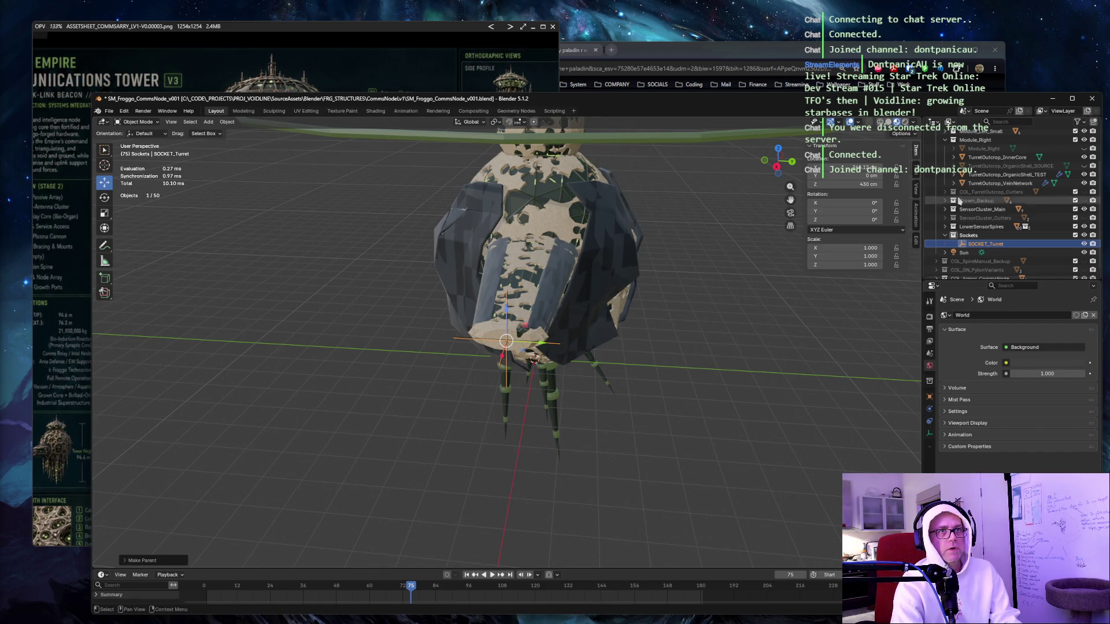
{"action": "left_click", "coordinate": [990, 176]}
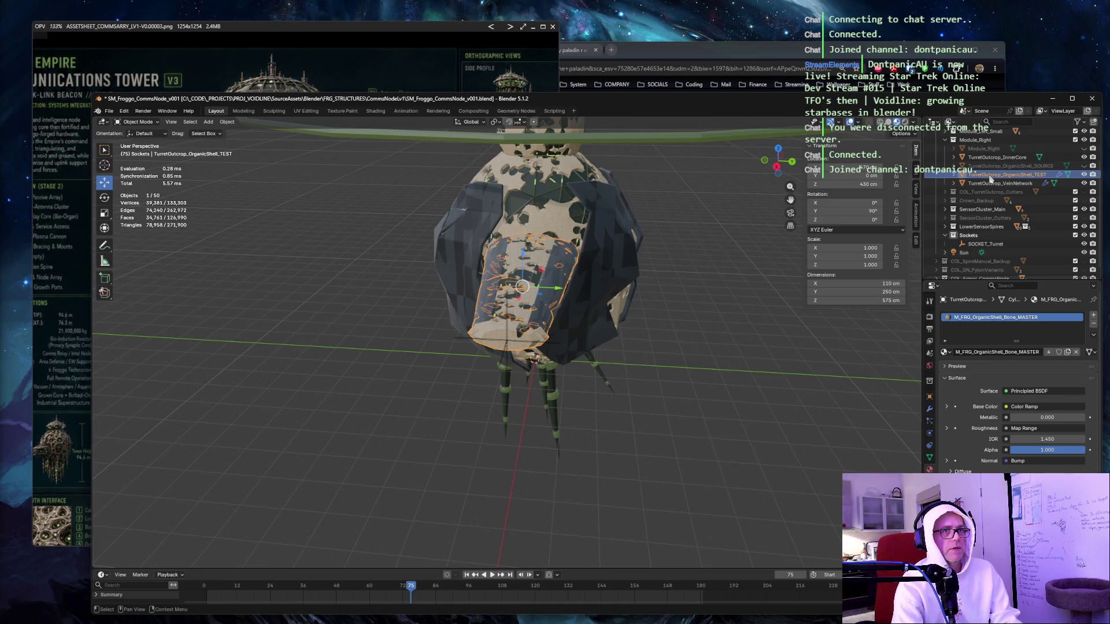
{"action": "left_click", "coordinate": [678, 399]}
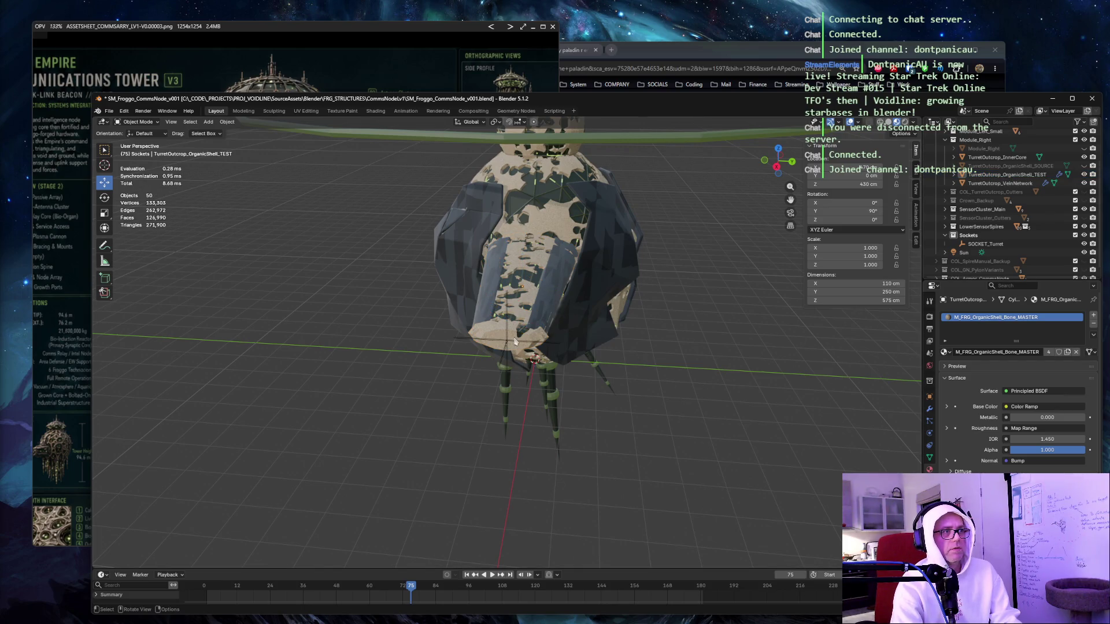
{"action": "left_click", "coordinate": [986, 244]}
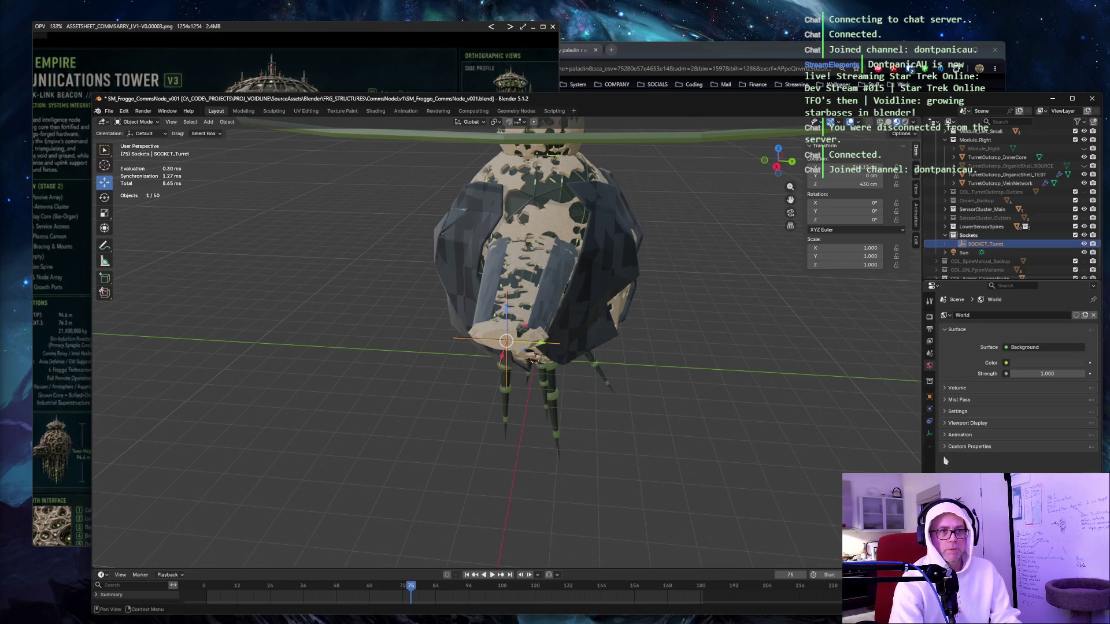
Review SOCKET_Turret's property tabs, ending on its Plain Axes, 100 cm display settings.
{"action": "left_click", "coordinate": [930, 436]}
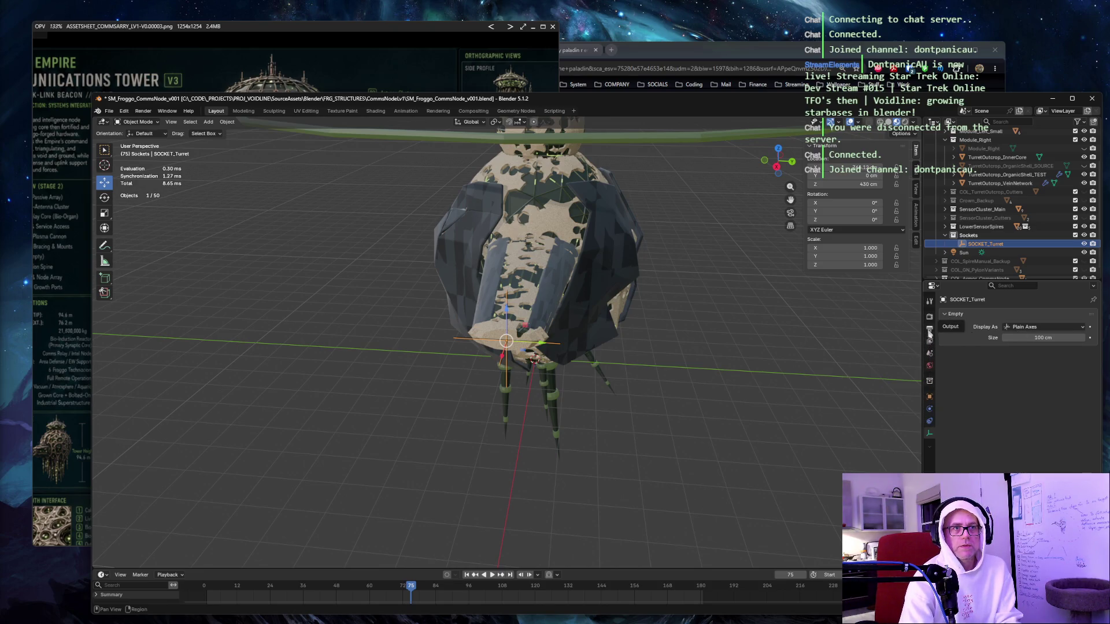
{"action": "left_click", "coordinate": [930, 423]}
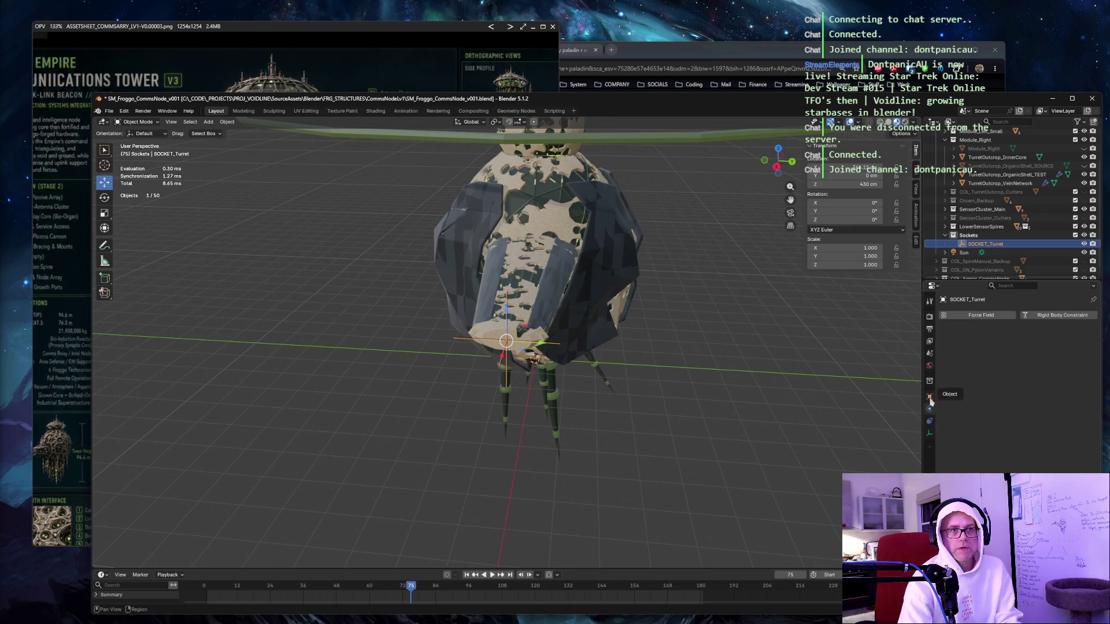
{"action": "left_click", "coordinate": [930, 398]}
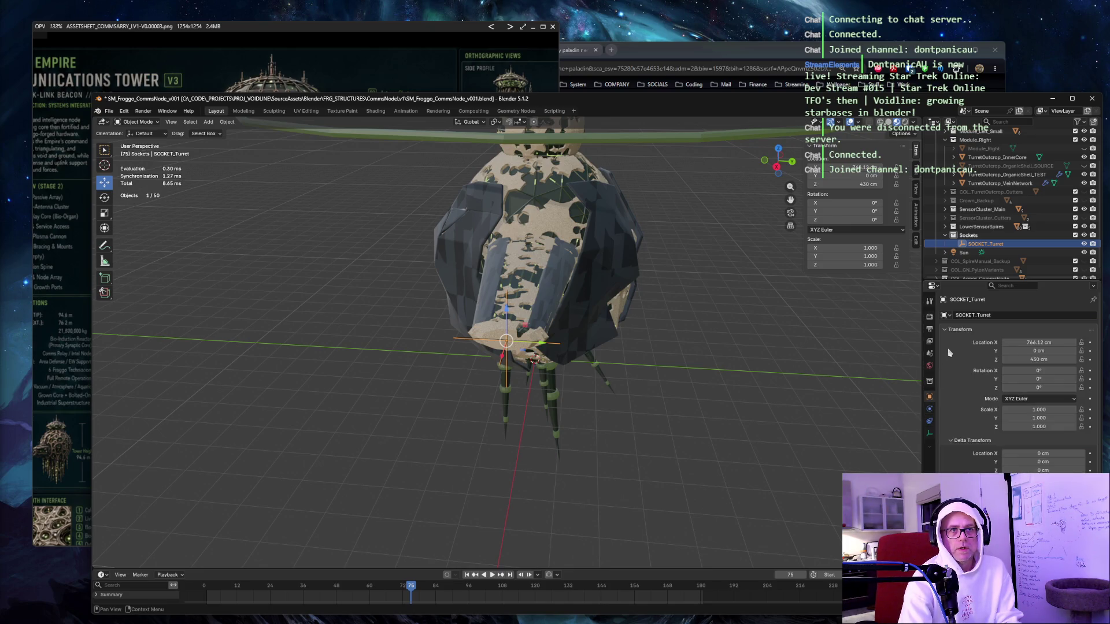
{"action": "scroll", "coordinate": [950, 352], "scroll_direction": "down", "scroll_amount": 3}
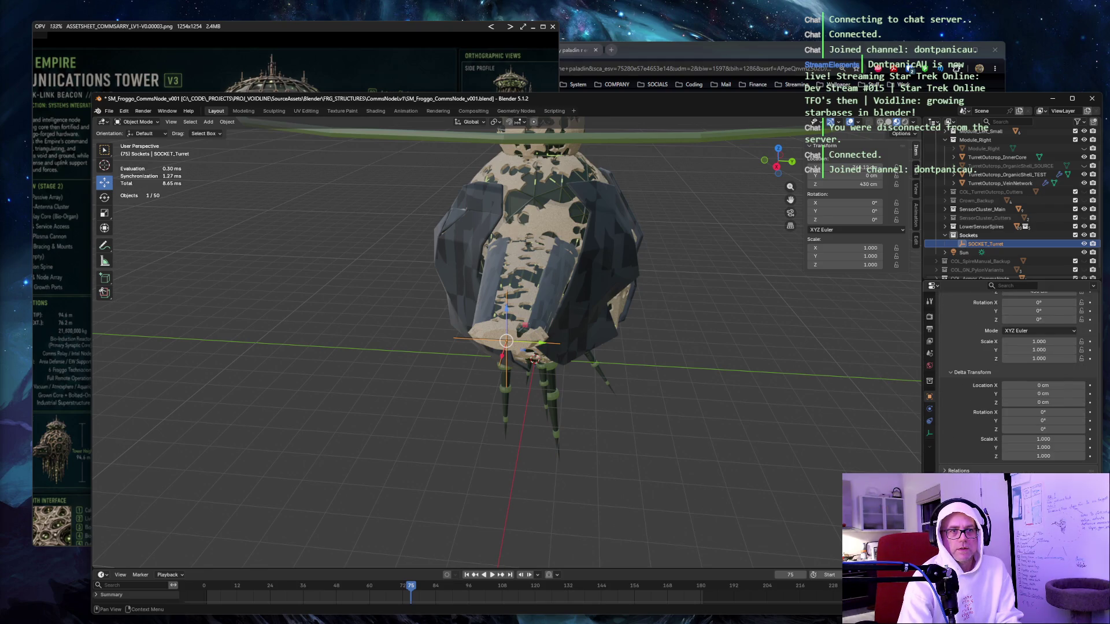
{"action": "left_click", "coordinate": [929, 381]}
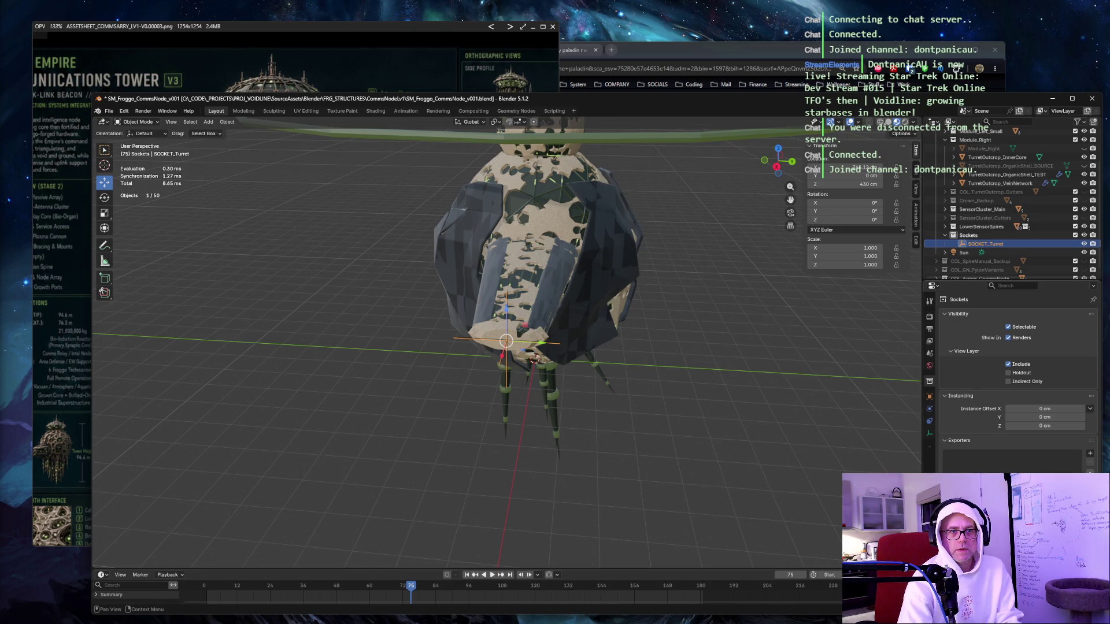
{"action": "left_click", "coordinate": [930, 366]}
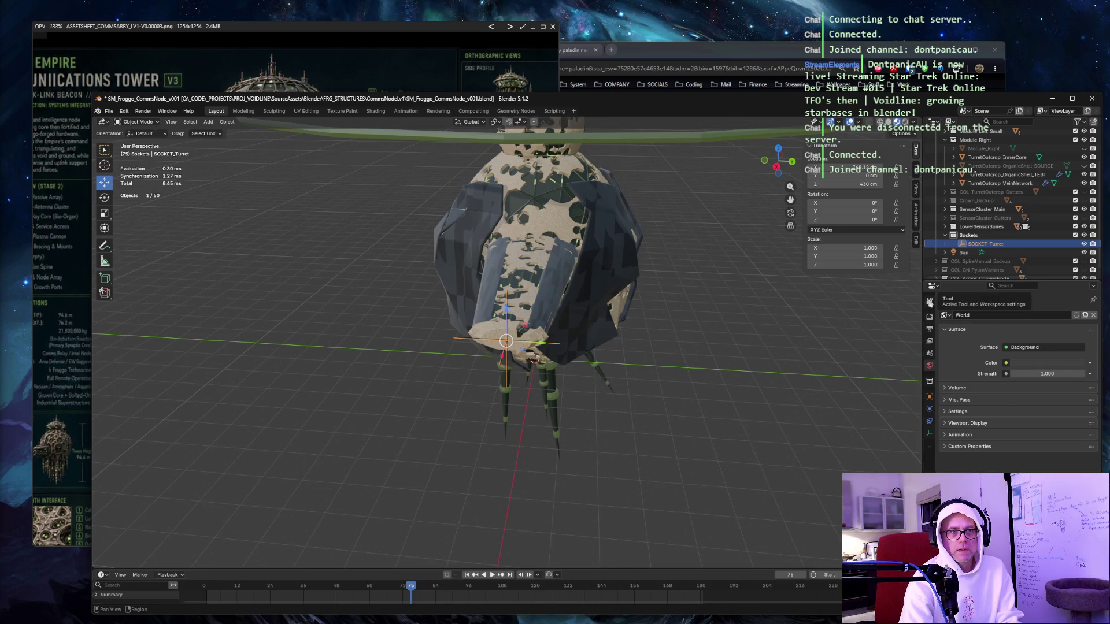
{"action": "left_click", "coordinate": [929, 302]}
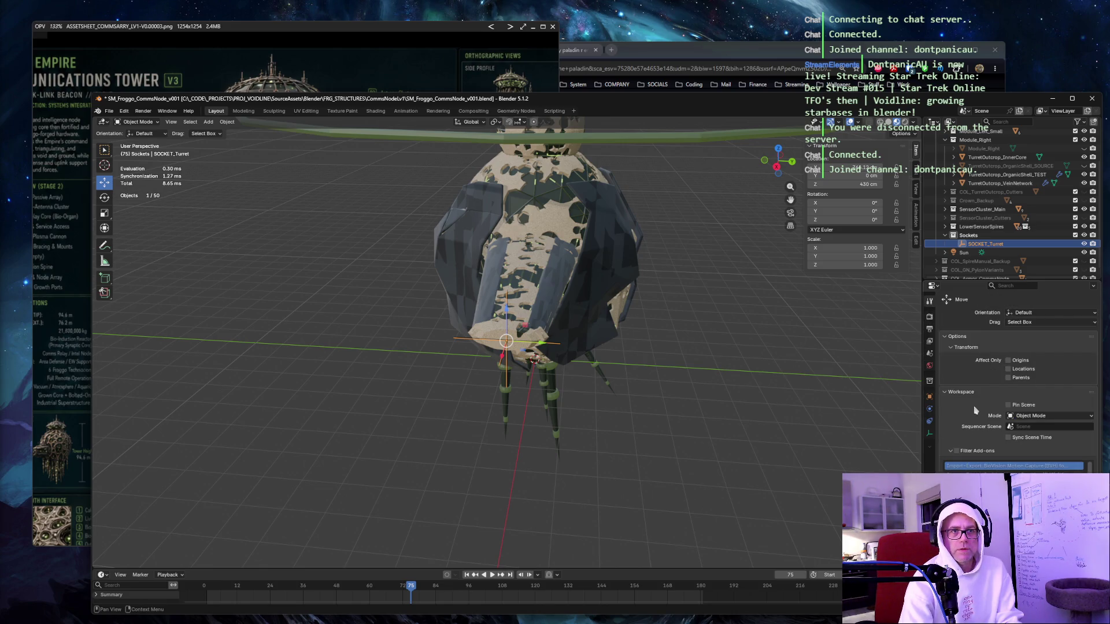
{"action": "left_click", "coordinate": [930, 435]}
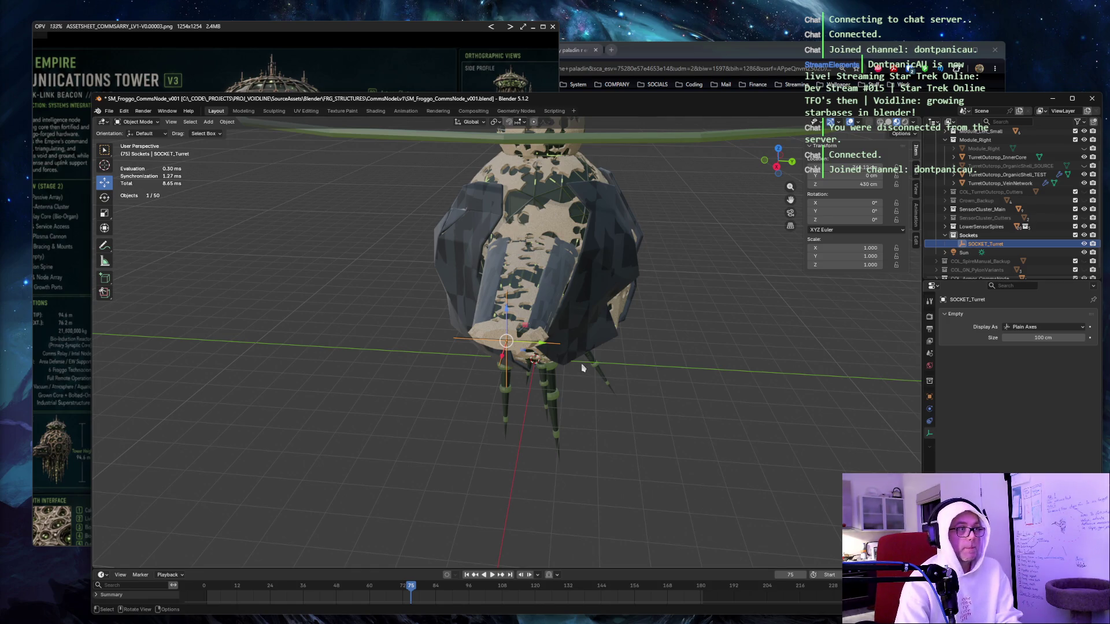
Orbit to a side view of the turret outcrop, opening and closing SOCKET_Turret's context menu.
{"action": "right_click", "coordinate": [979, 245]}
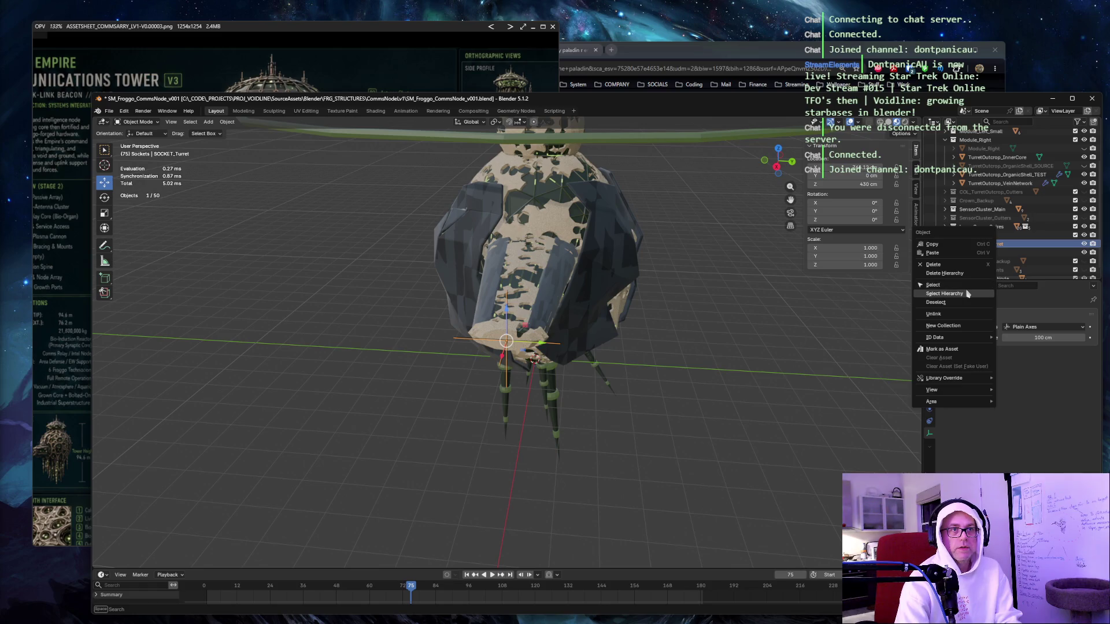
{"action": "left_click", "coordinate": [969, 294]}
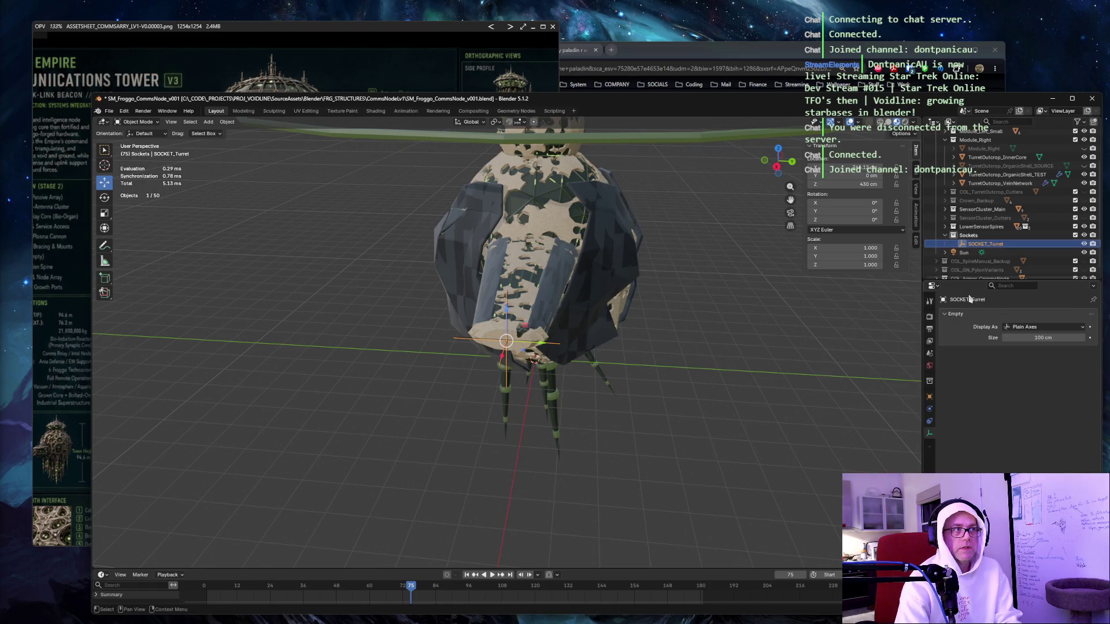
{"action": "mouse_move", "coordinate": [607, 288]}
{"action": "left_mouse_down"}
{"action": "mouse_move", "coordinate": [751, 240]}
{"action": "mouse_move", "coordinate": [757, 249]}
{"action": "left_mouse_up"}
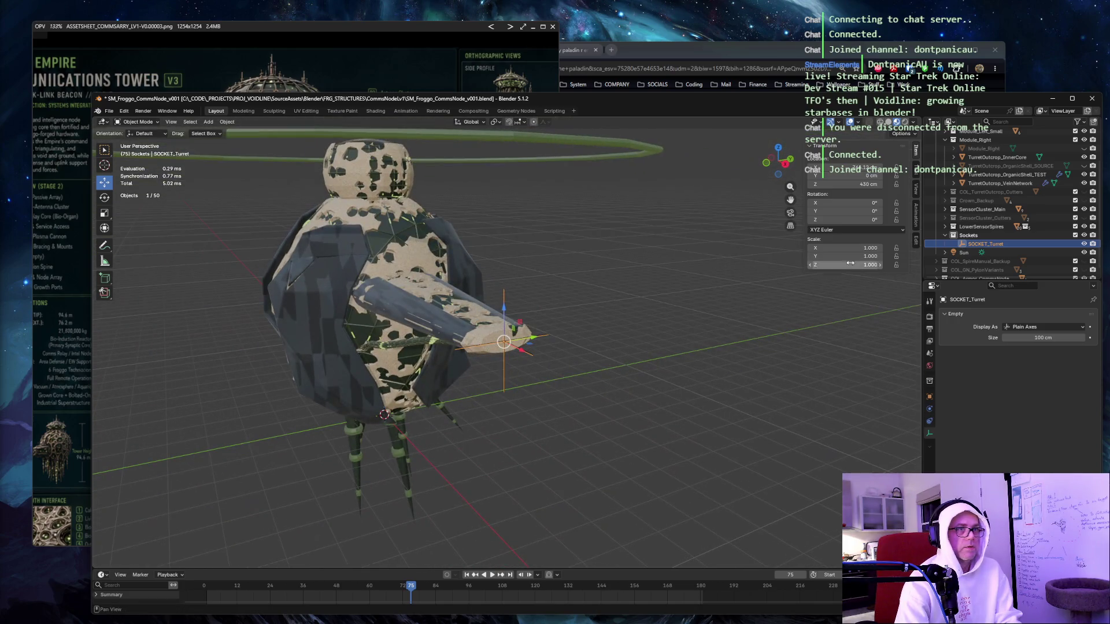
{"action": "right_click", "coordinate": [972, 247]}
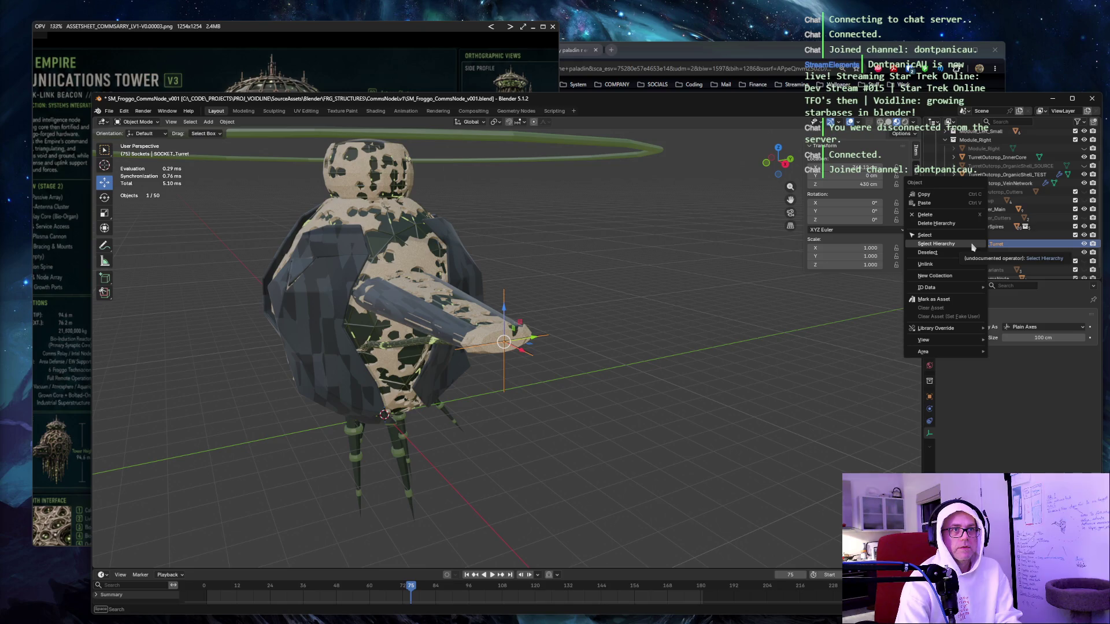
{"action": "mouse_move", "coordinate": [944, 346]}
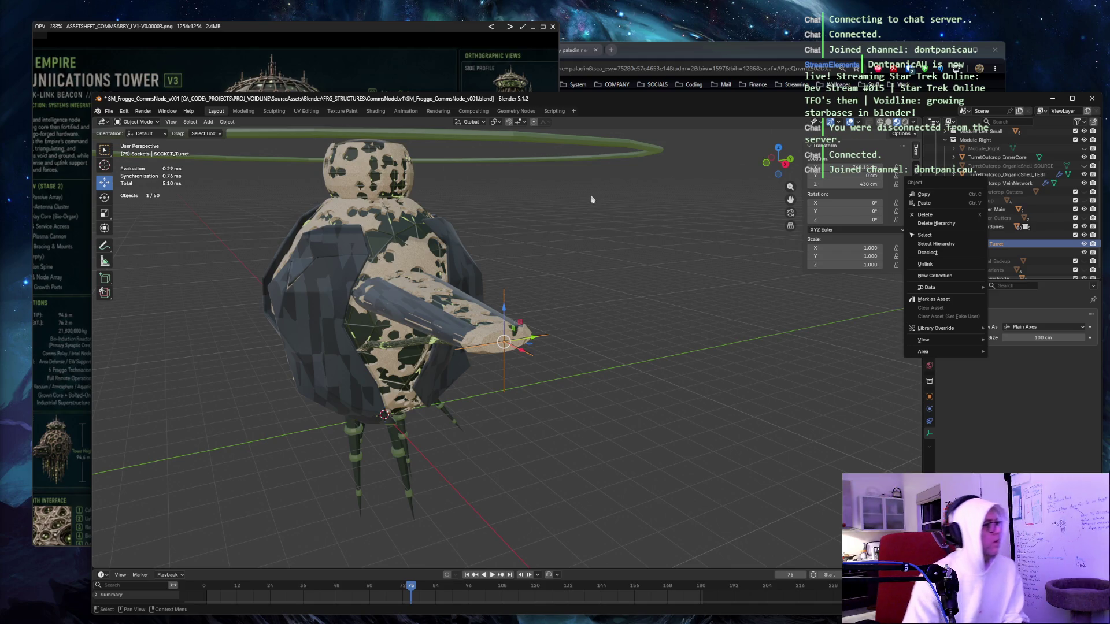
{"action": "left_click", "coordinate": [474, 356]}
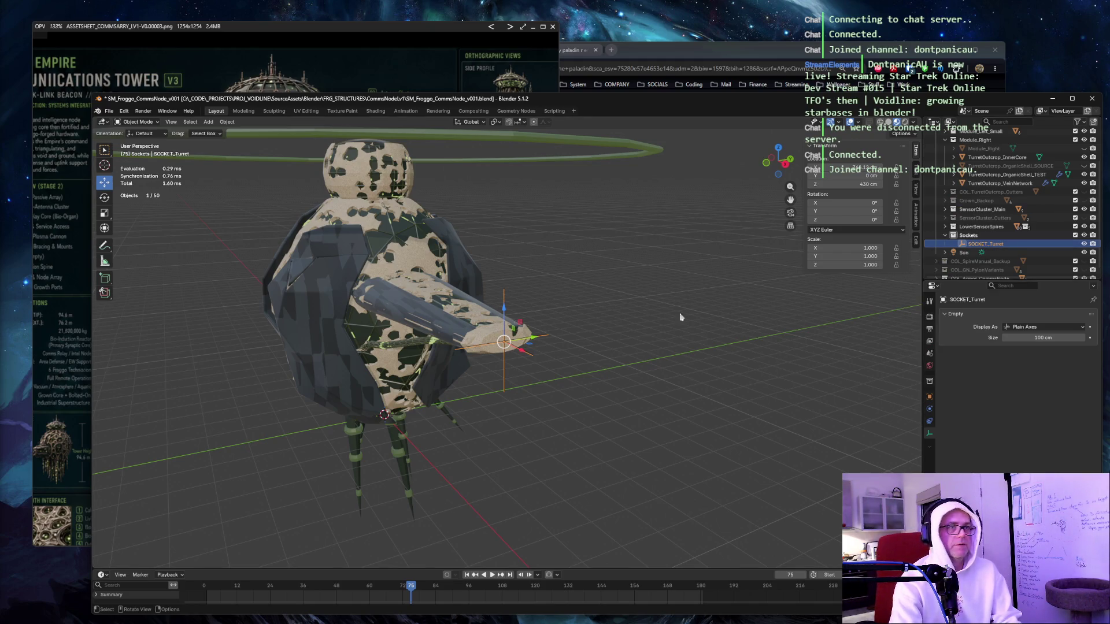
Parent the turret shell and vein network objects to SOCKET_Turret using Object parenting.
{"action": "left_click_drag", "start_coordinate": [1012, 185], "coordinate": [1013, 175]}
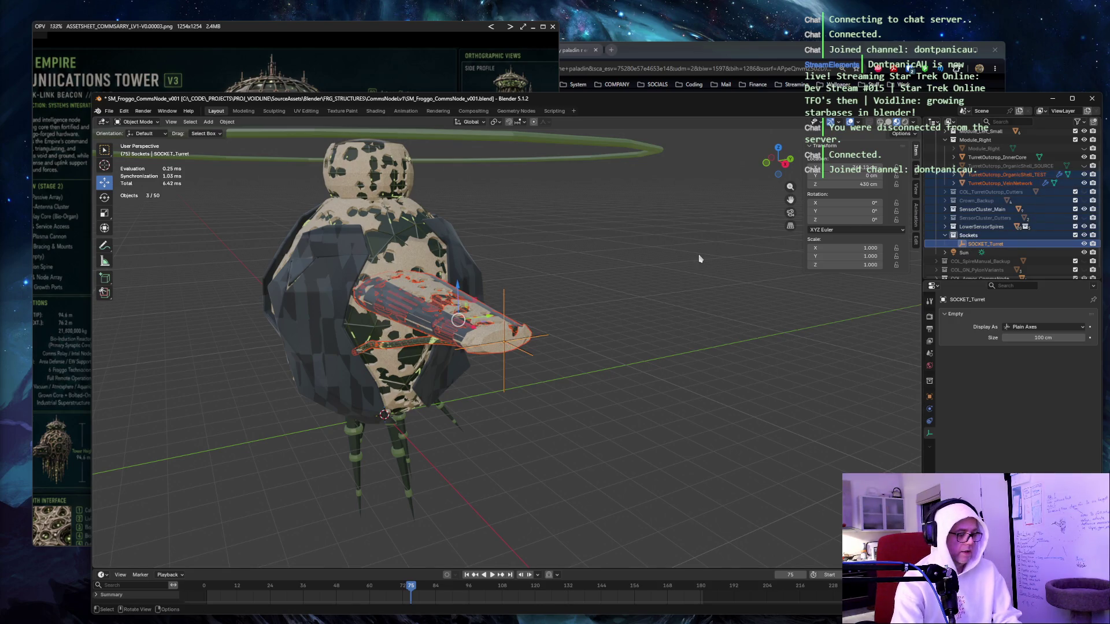
{"action": "key", "text": "ctrl+p"}
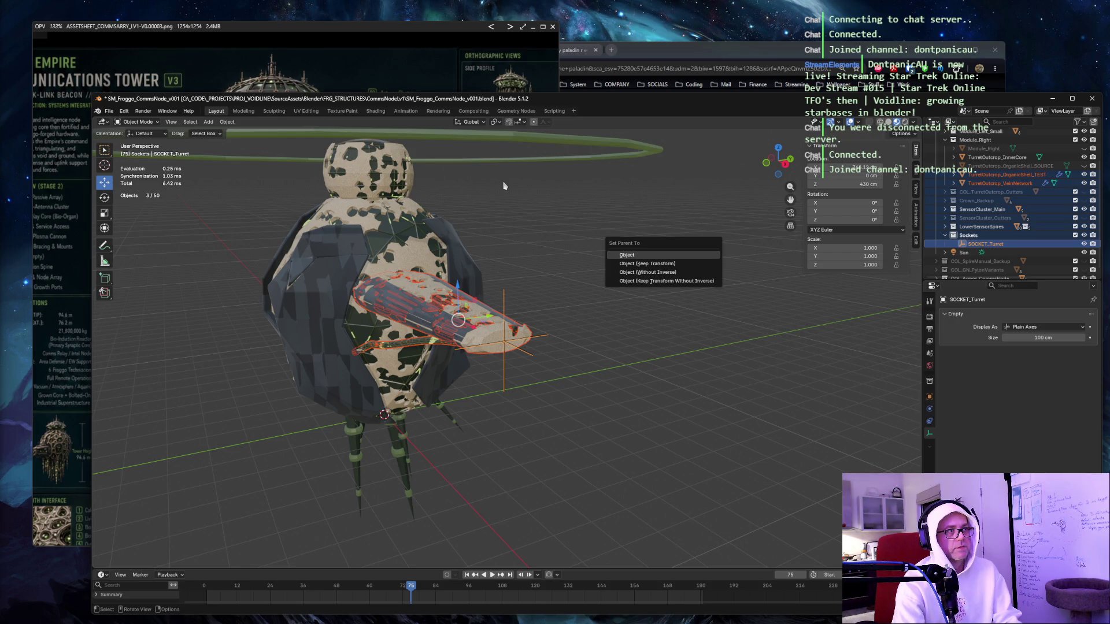
{"action": "left_click", "coordinate": [628, 256]}
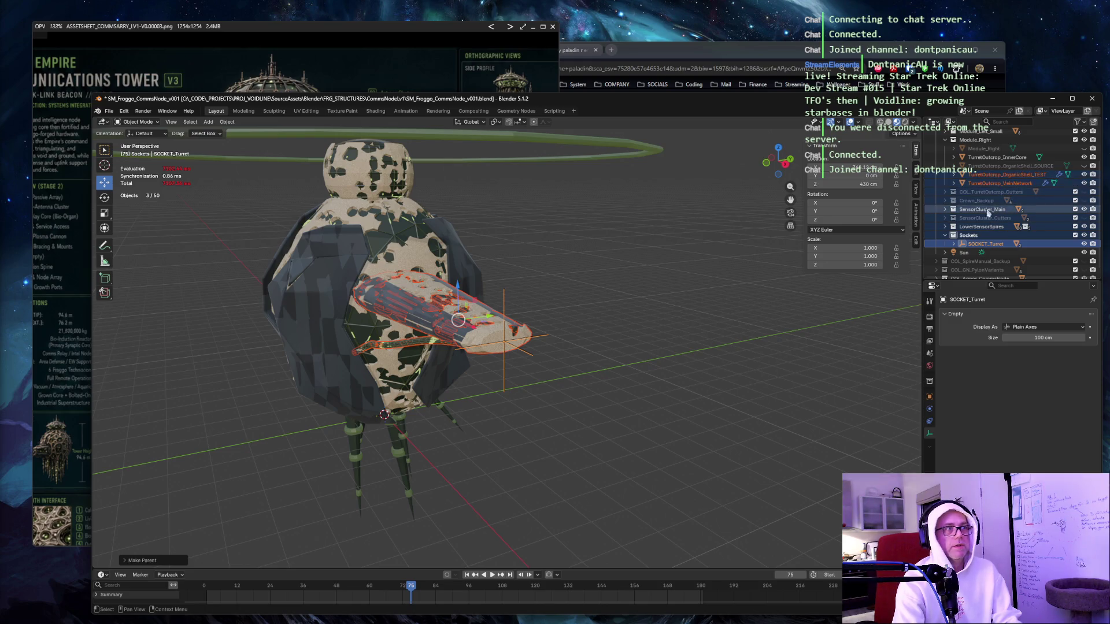
{"action": "left_click", "coordinate": [558, 240]}
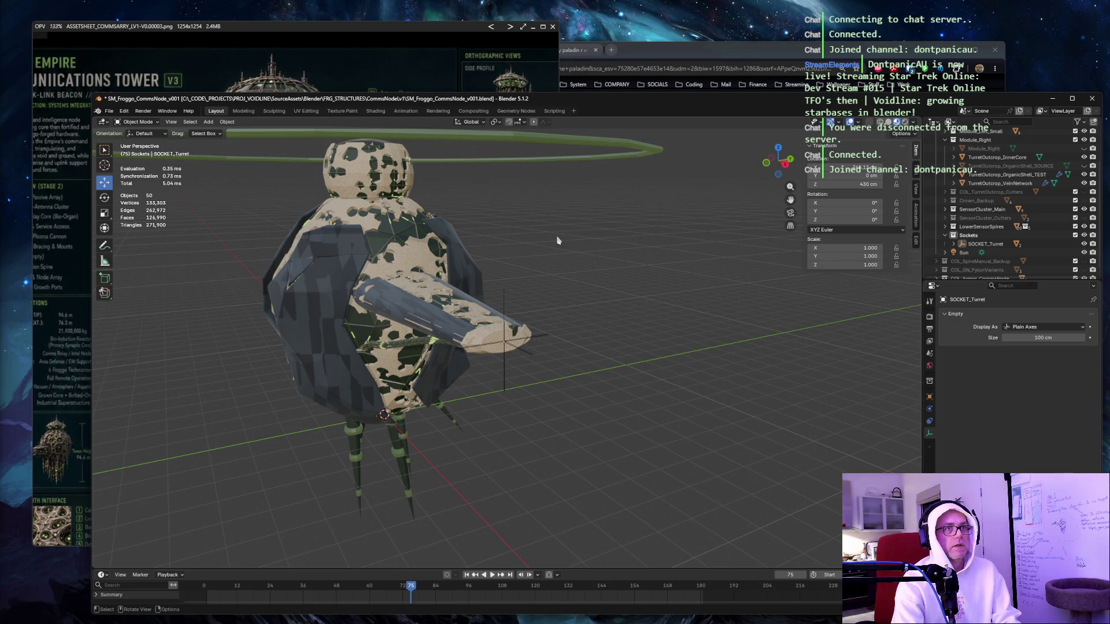
{"action": "left_click", "coordinate": [123, 111]}
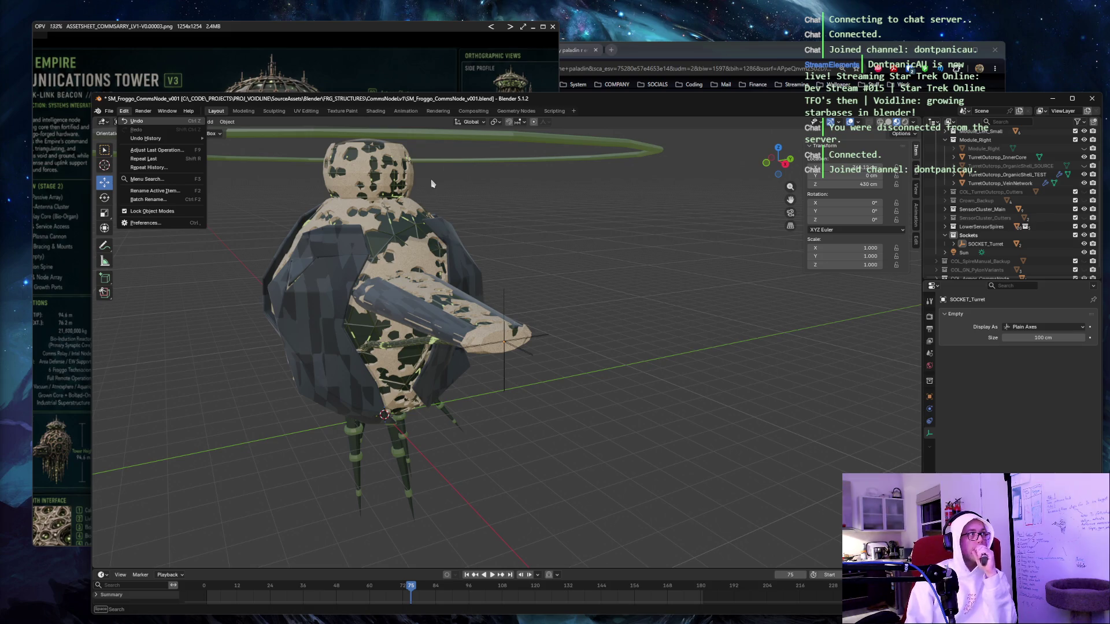
Undo the turret parenting, then select SOCKET_Turret and the turret shell.
{"action": "key", "text": "Return"}
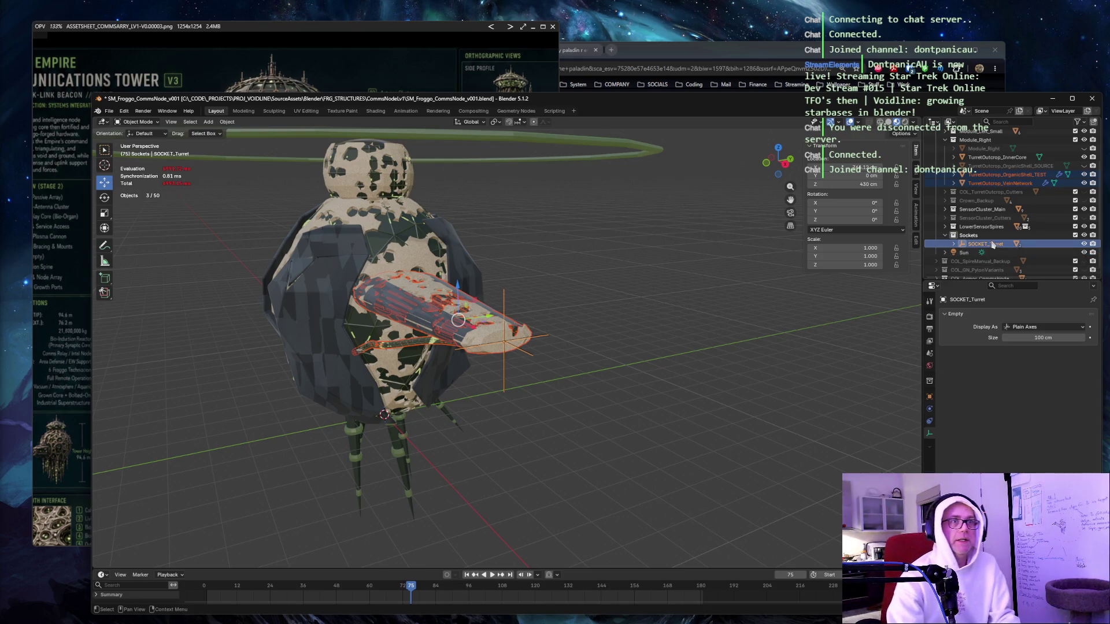
{"action": "left_click", "coordinate": [125, 111]}
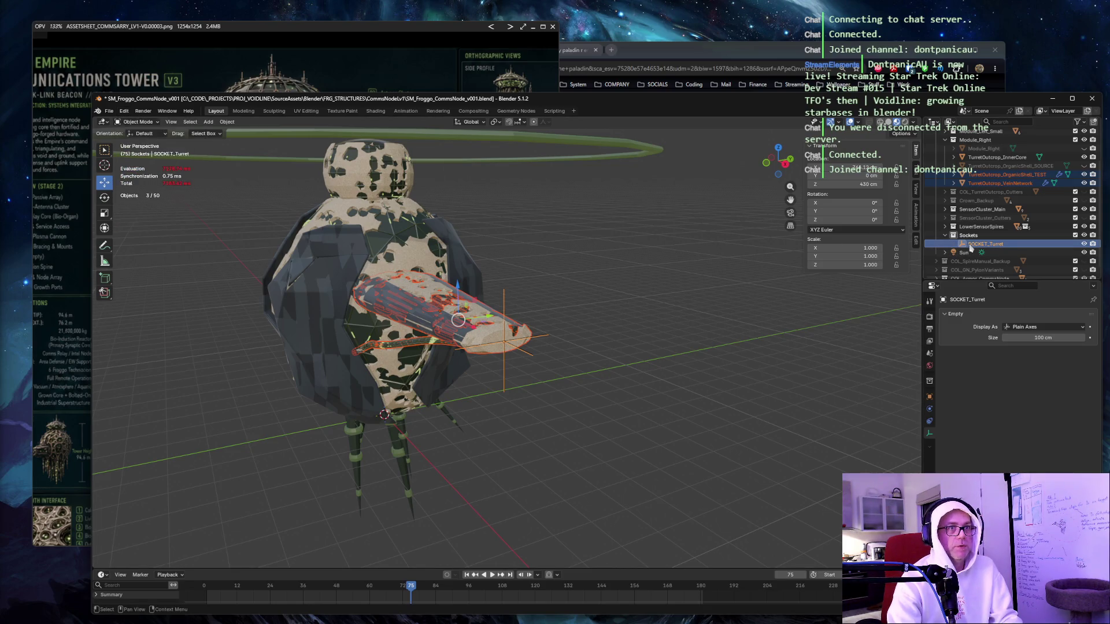
{"action": "left_click", "coordinate": [137, 122]}
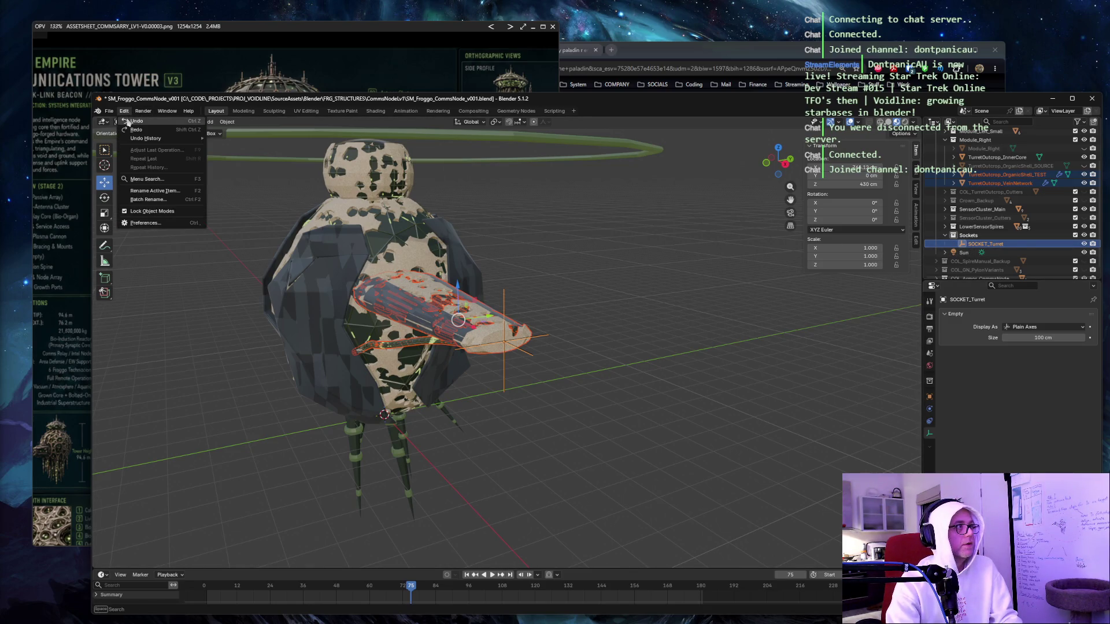
{"action": "left_click", "coordinate": [130, 131]}
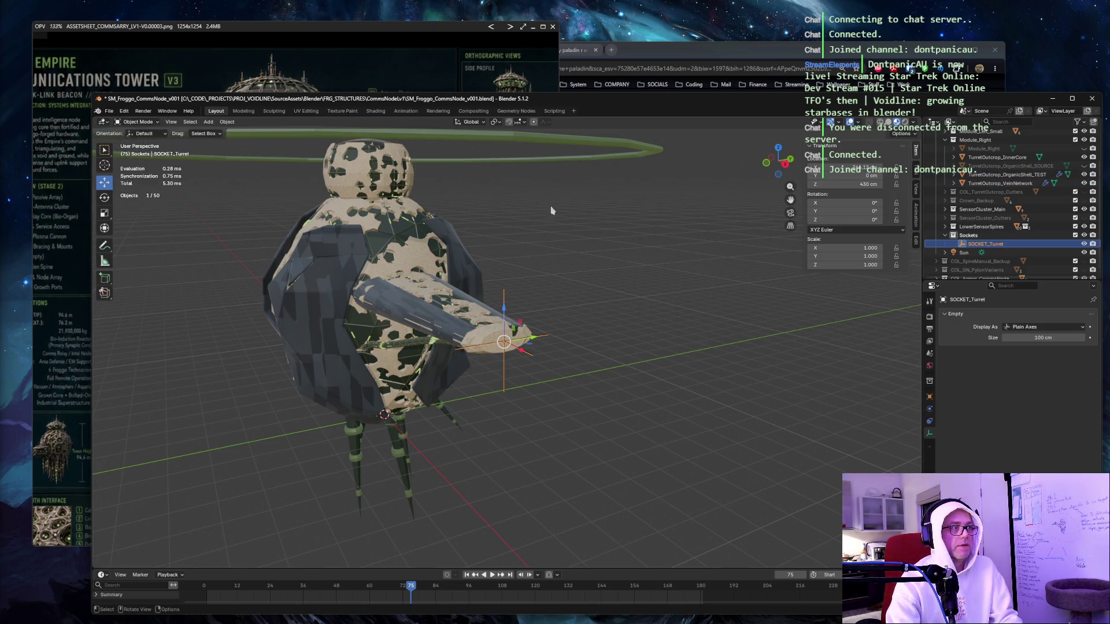
{"action": "left_click", "coordinate": [994, 244], "text": "ctrl"}
{"action": "left_click", "coordinate": [993, 244]}
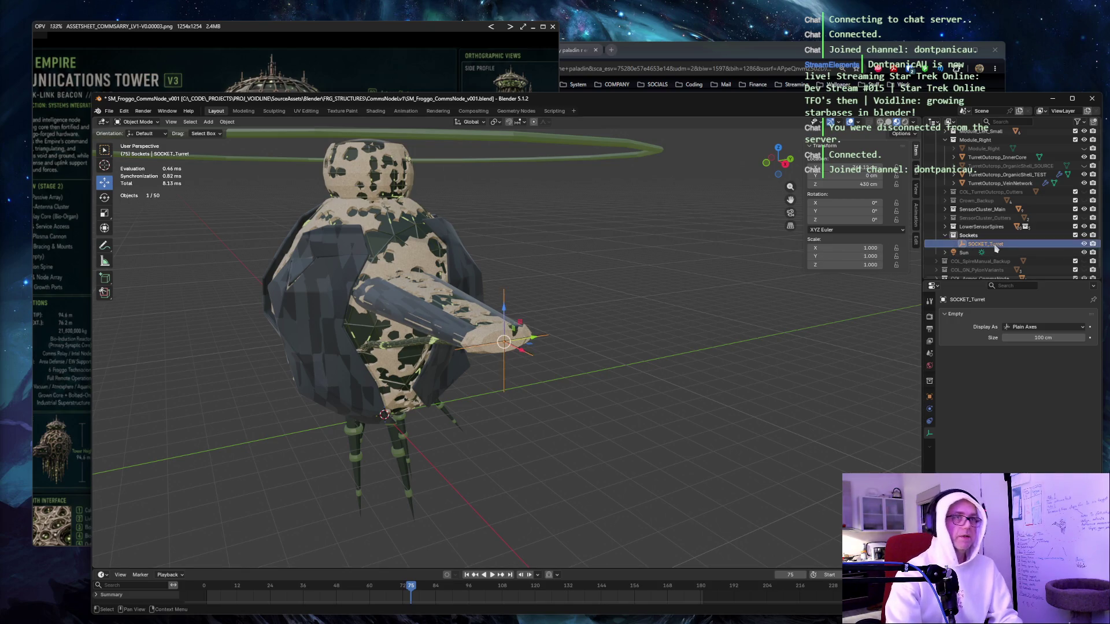
{"action": "left_click", "coordinate": [985, 175], "text": "ctrl"}
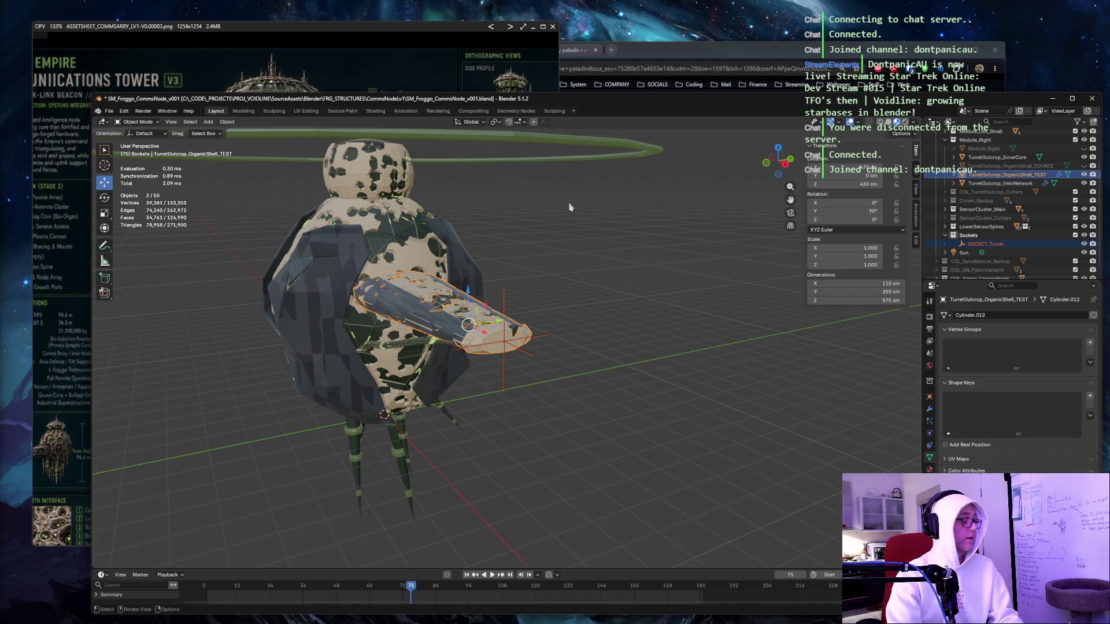
Parent SOCKET_Turret to TurretOutcrop_OrganicShell_TEST with Object parenting and orbit to check.
{"action": "key", "text": "ctrl+p"}
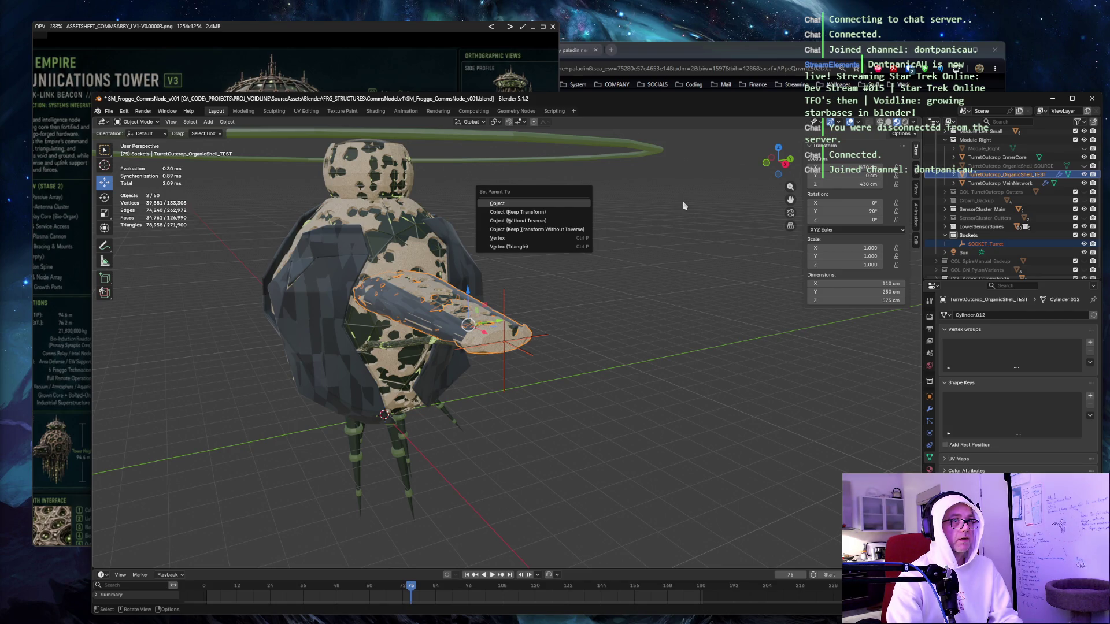
{"action": "left_click", "coordinate": [510, 203]}
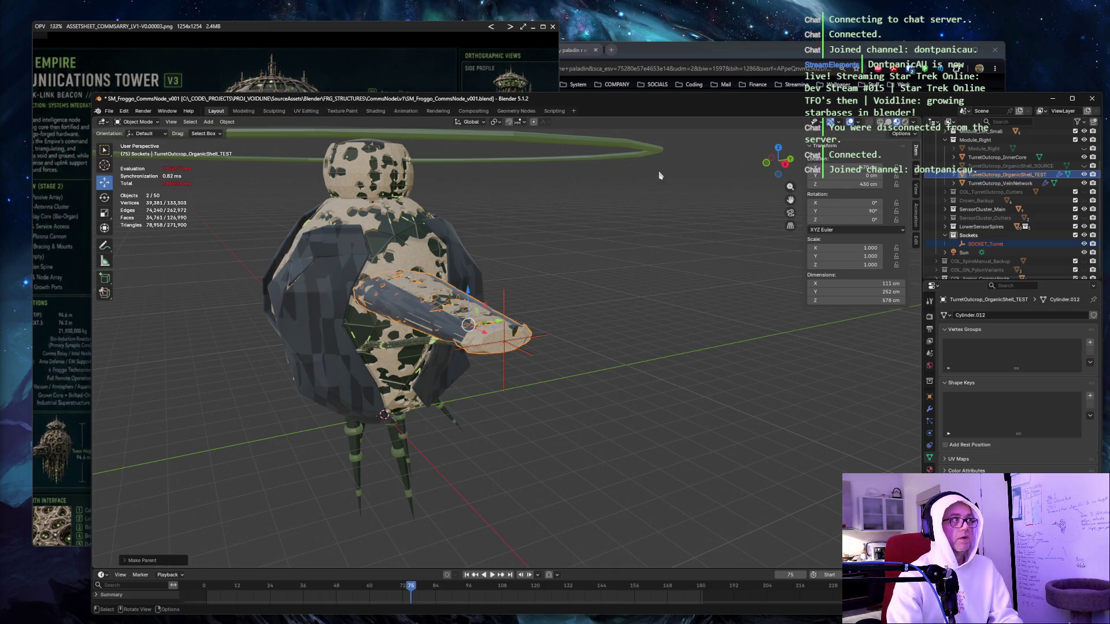
{"action": "mouse_move", "coordinate": [577, 235]}
{"action": "left_mouse_down"}
{"action": "mouse_move", "coordinate": [659, 225]}
{"action": "mouse_move", "coordinate": [625, 227]}
{"action": "left_mouse_up"}
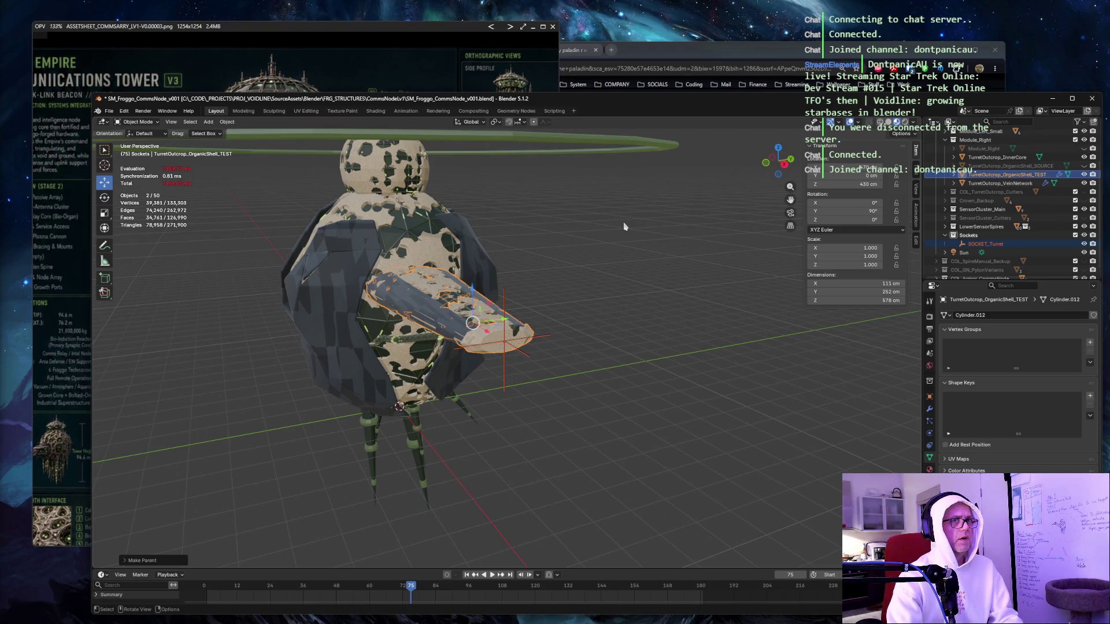
Expand the turret shell and TurretOutcrop_VeinNetwork in the Outliner to inspect their children and materials.
{"action": "left_click", "coordinate": [954, 175]}
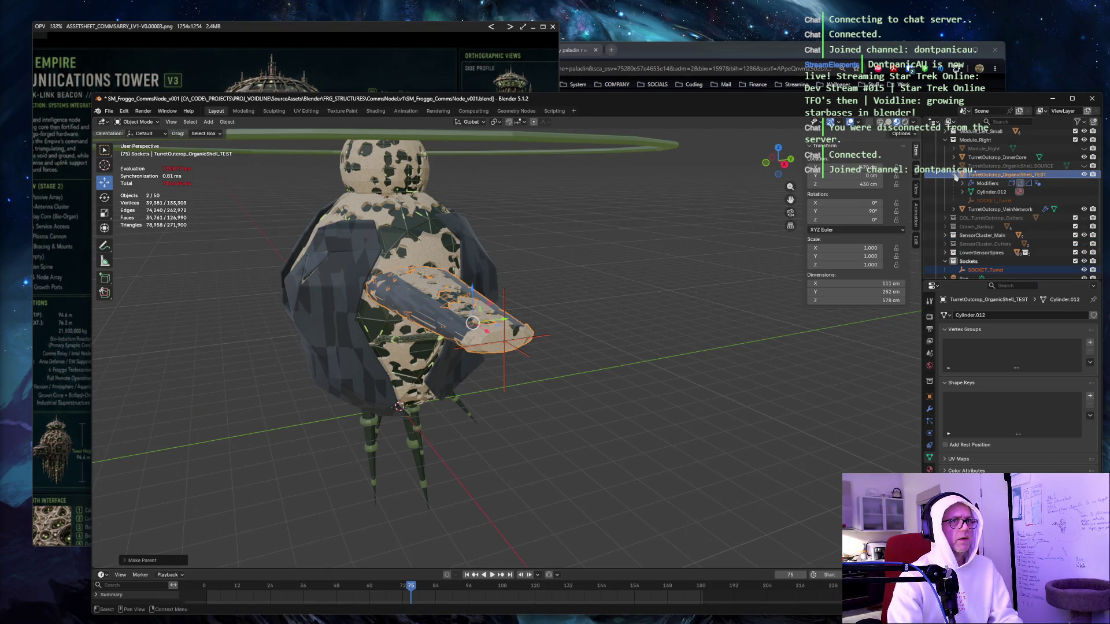
{"action": "scroll", "coordinate": [955, 177], "scroll_direction": "down", "scroll_amount": 2}
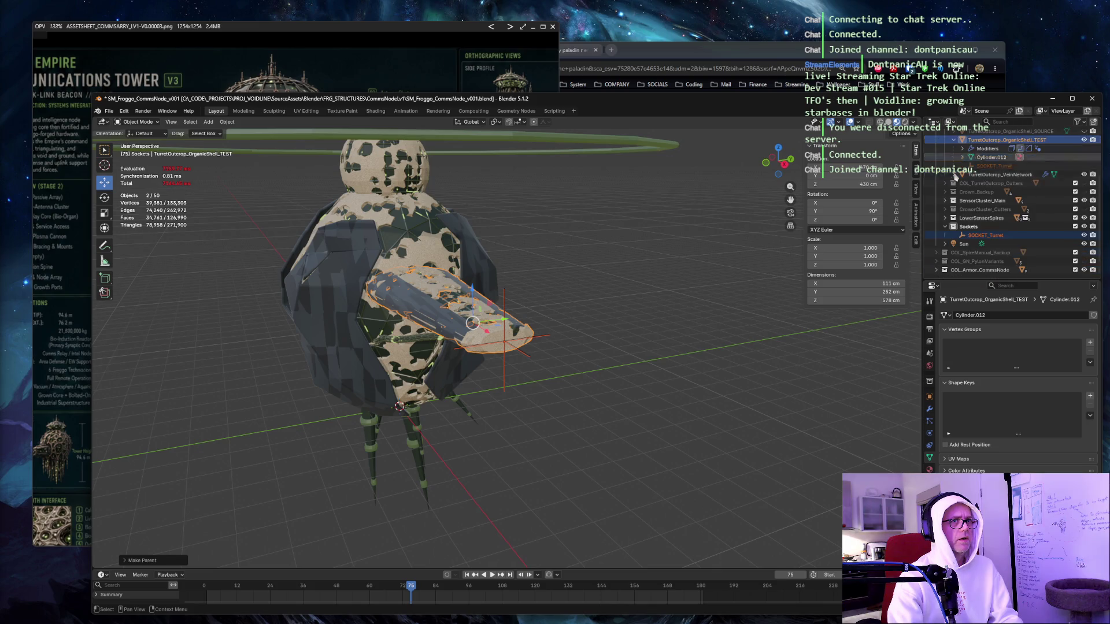
{"action": "left_click", "coordinate": [954, 175]}
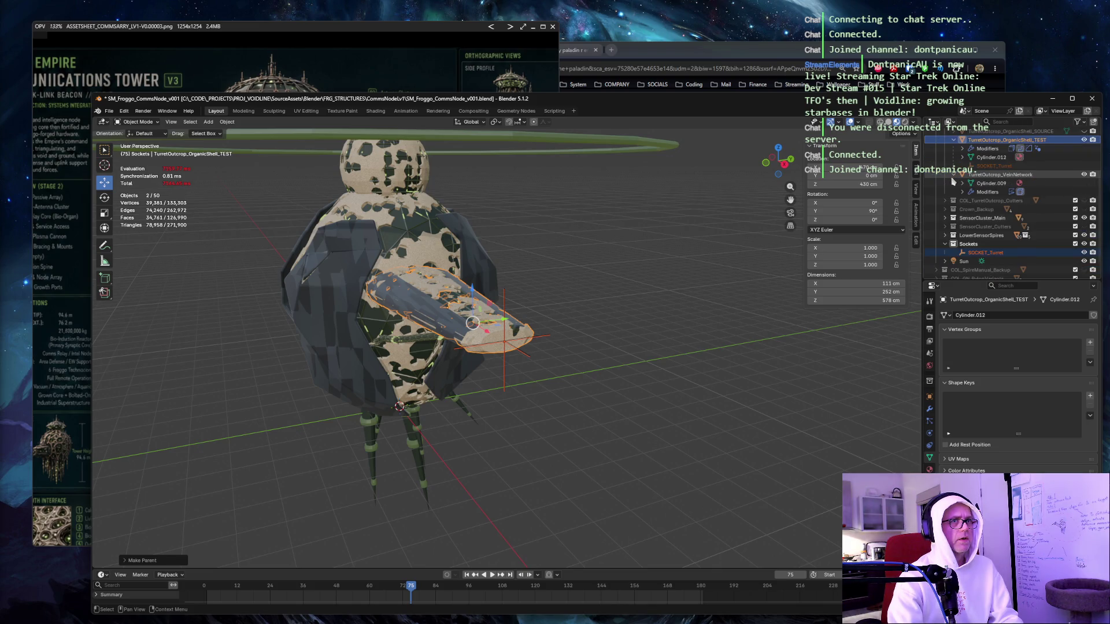
{"action": "left_click", "coordinate": [962, 183]}
{"action": "left_click", "coordinate": [952, 177]}
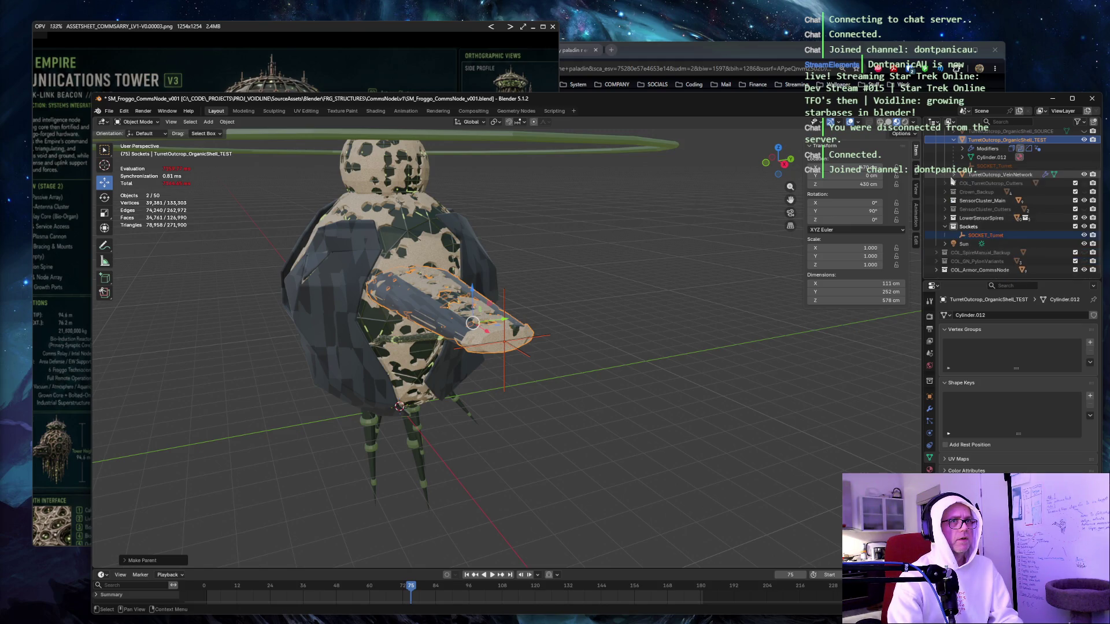
{"action": "scroll", "coordinate": [953, 179], "scroll_direction": "up", "scroll_amount": 3}
Expand and collapse TurretOutcrop_OrganicShell_SOURCE a few times to review its contents.
{"action": "left_click", "coordinate": [954, 183]}
{"action": "left_click", "coordinate": [955, 183]}
{"action": "left_click", "coordinate": [956, 184]}
{"action": "left_click", "coordinate": [955, 184]}
{"action": "left_click", "coordinate": [955, 184]}
{"action": "left_click", "coordinate": [955, 183]}
{"action": "scroll", "coordinate": [954, 173], "scroll_direction": "down", "scroll_amount": 3}
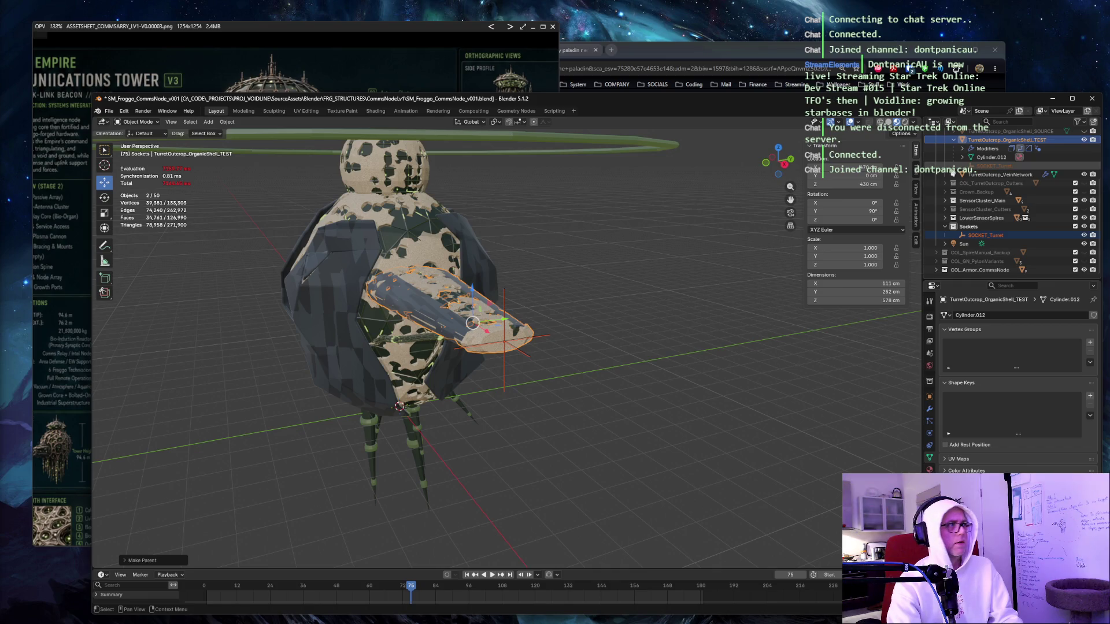
Deselect everything, then select TurretOutcrop_VeinNetwork and finally TurretOutcrop_OrganicShell_TEST.
{"action": "left_click", "coordinate": [566, 225]}
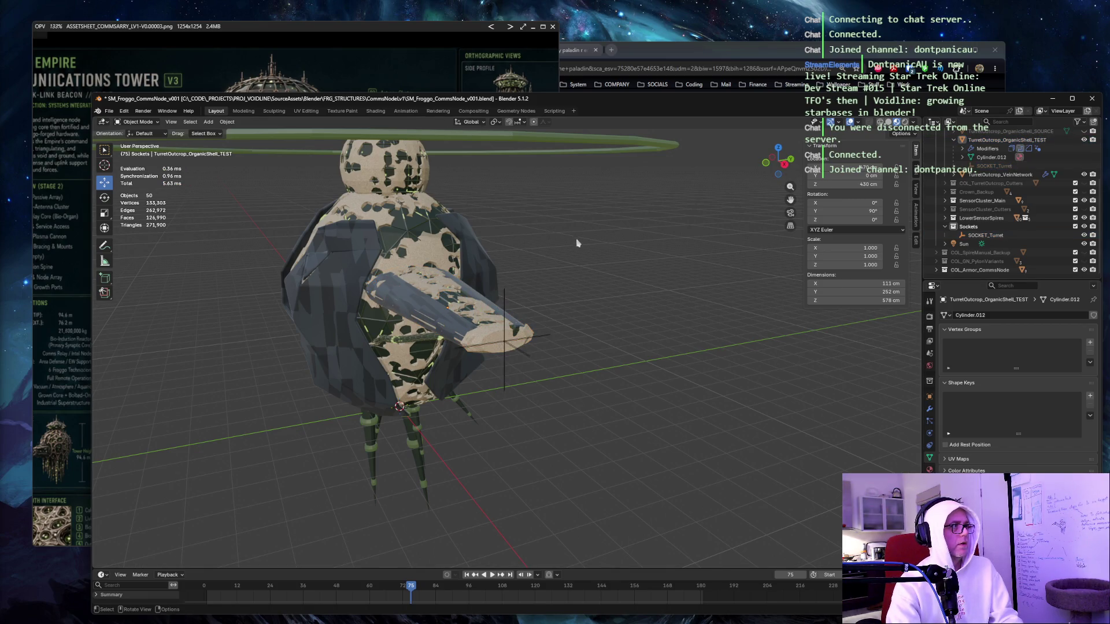
{"action": "scroll", "coordinate": [578, 241], "scroll_direction": "up", "scroll_amount": 3}
{"action": "left_click", "coordinate": [1003, 175]}
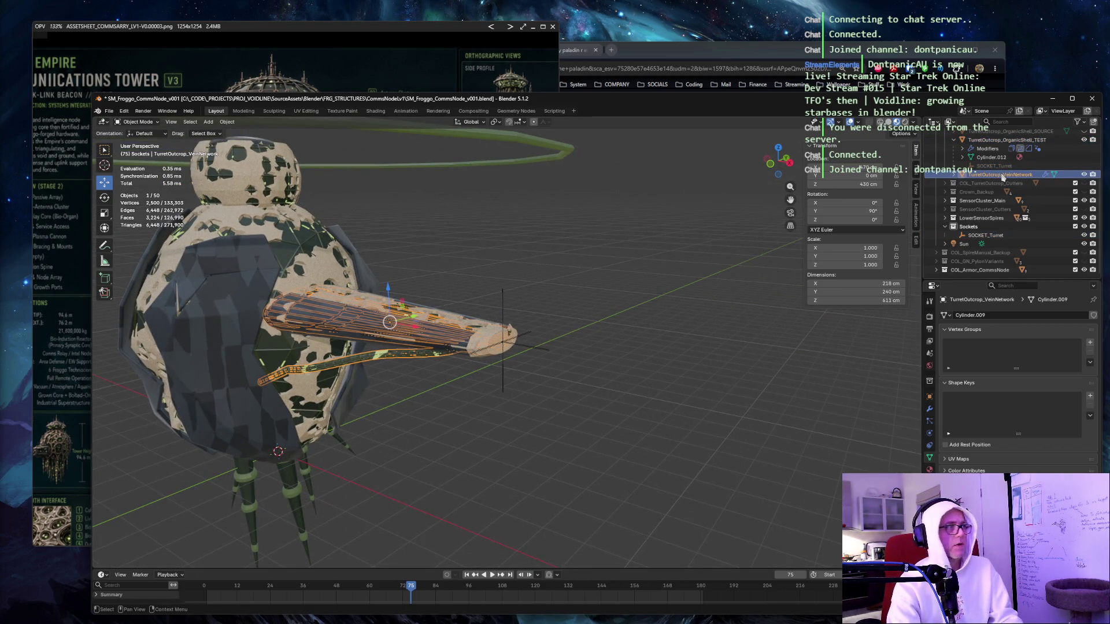
{"action": "left_click", "coordinate": [1006, 140]}
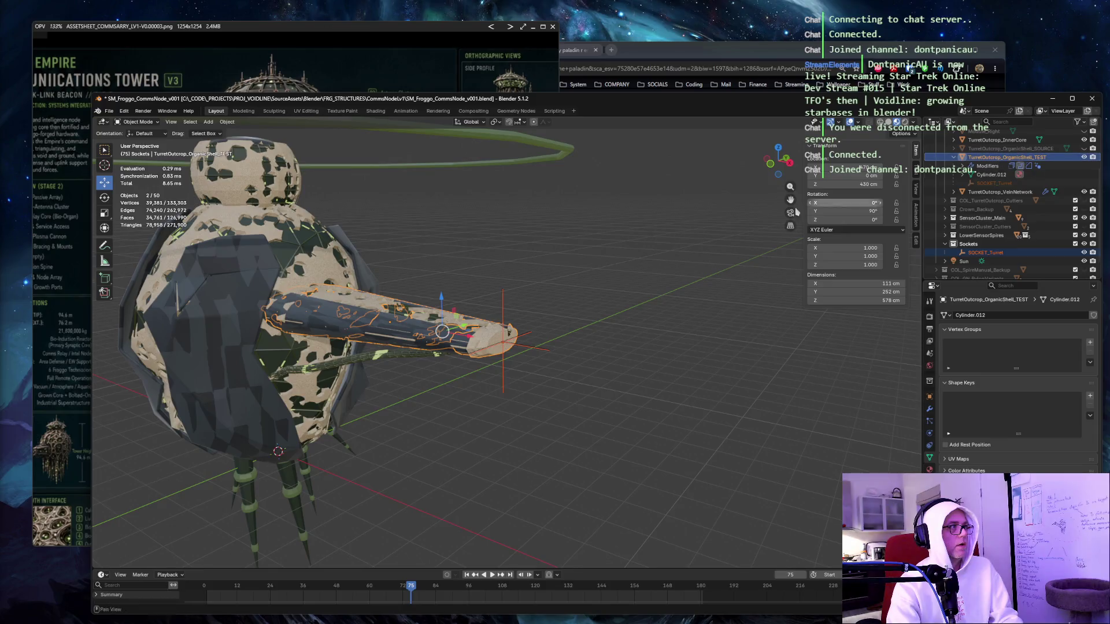
Select Module_Left_Small_InnerCore and frame it in the viewport, facing it head-on.
{"action": "left_click", "coordinate": [630, 181]}
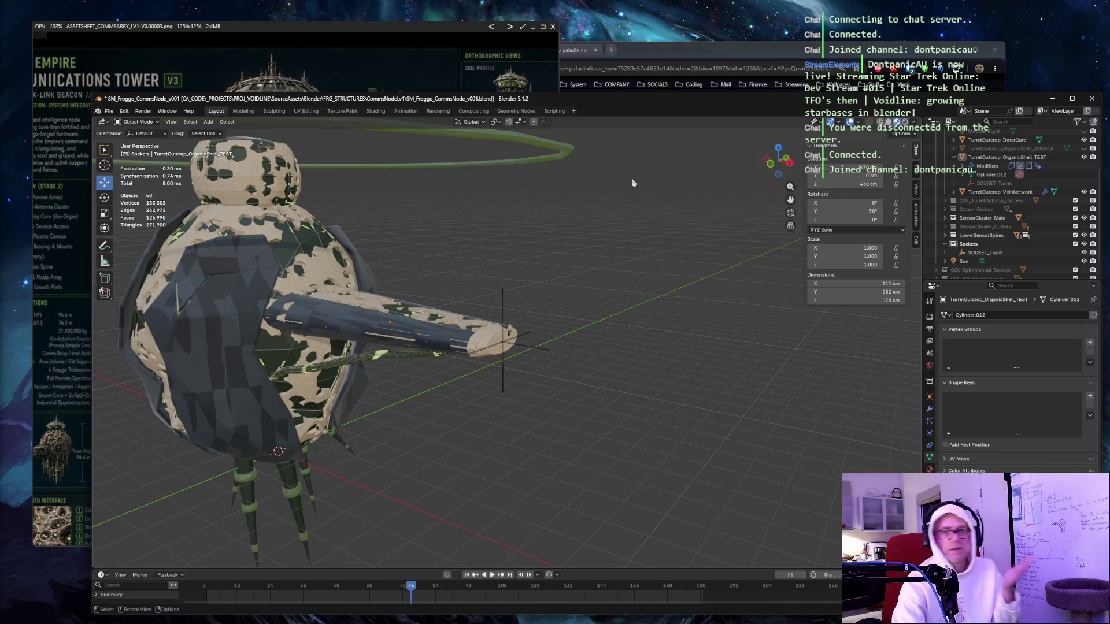
{"action": "mouse_move", "coordinate": [526, 209]}
{"action": "left_mouse_down"}
{"action": "mouse_move", "coordinate": [629, 208]}
{"action": "mouse_move", "coordinate": [515, 223]}
{"action": "left_mouse_up"}
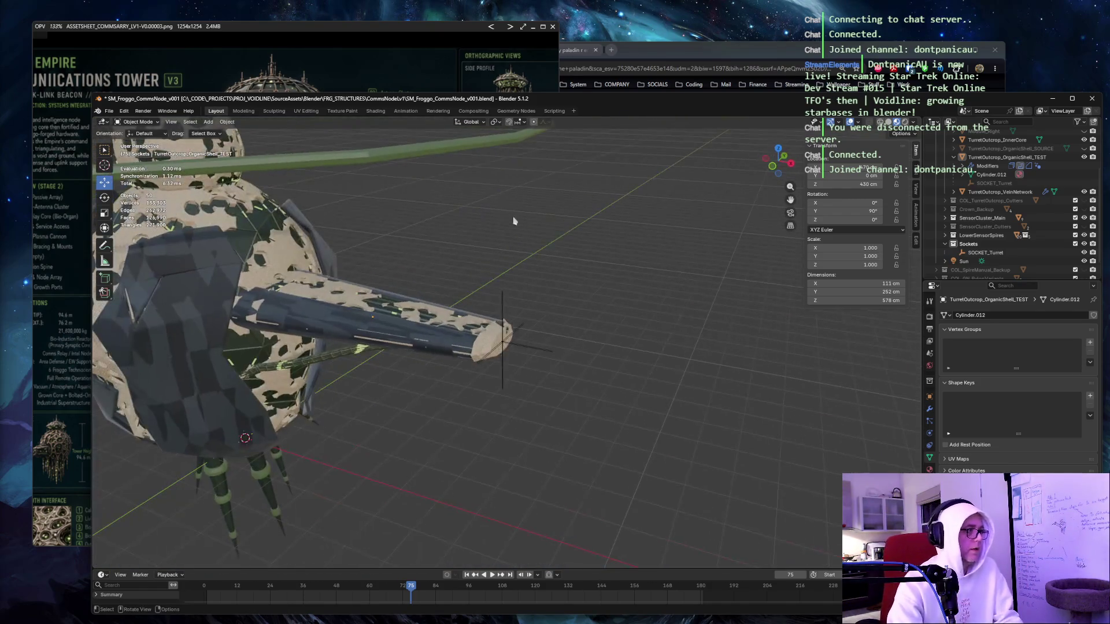
{"action": "left_click", "coordinate": [125, 400]}
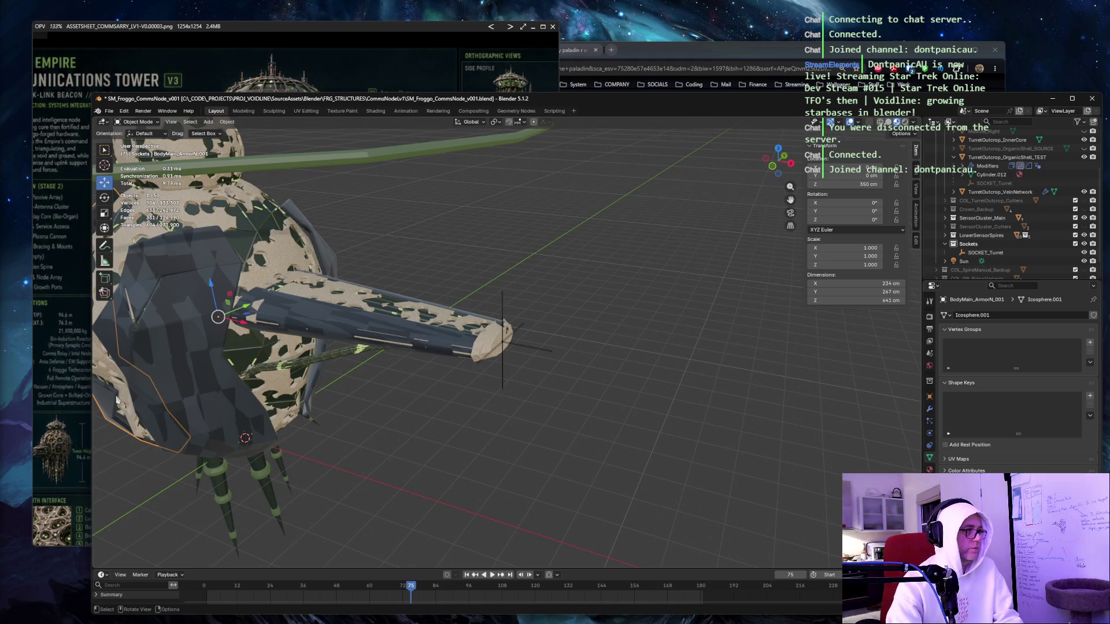
{"action": "key", "text": "KP_Decimal"}
{"action": "scroll", "coordinate": [205, 369], "scroll_direction": "down", "scroll_amount": 3}
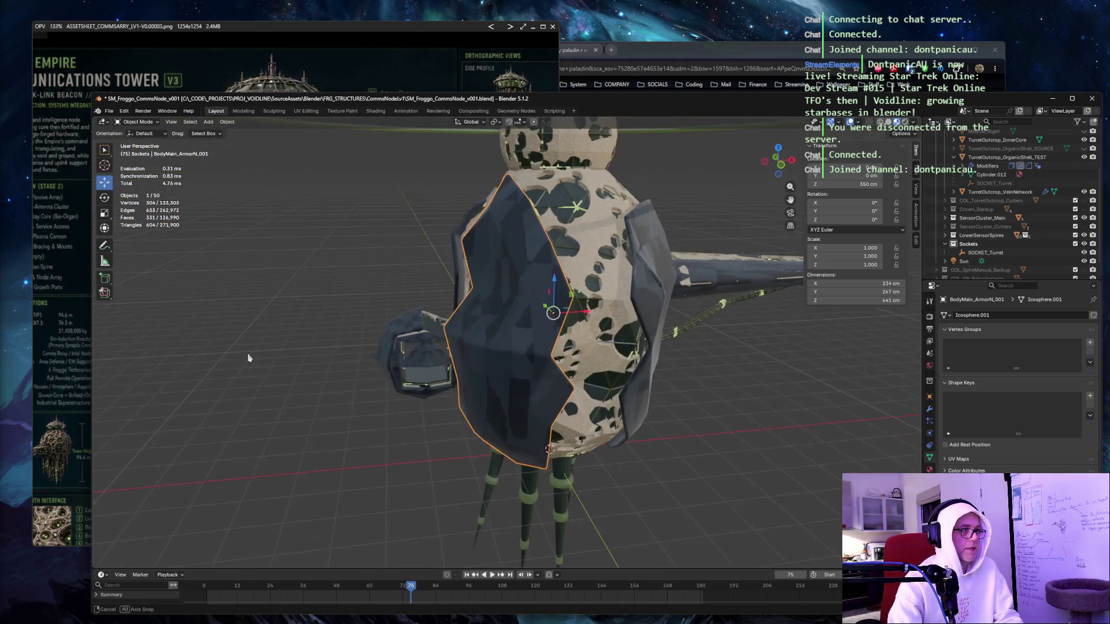
{"action": "left_click", "coordinate": [430, 386]}
{"action": "key", "text": "KP_Decimal"}
{"action": "left_click_drag", "start_coordinate": [499, 403], "coordinate": [338, 315]}
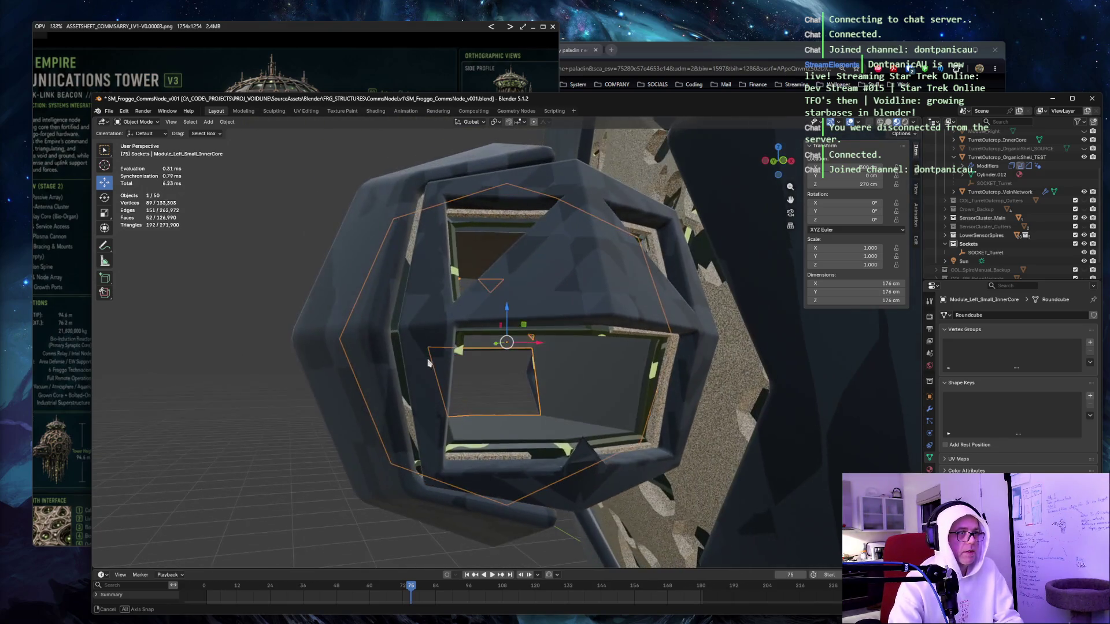
Lighten the inner core's GREY material base colour to #868686.
{"action": "left_click", "coordinate": [930, 470]}
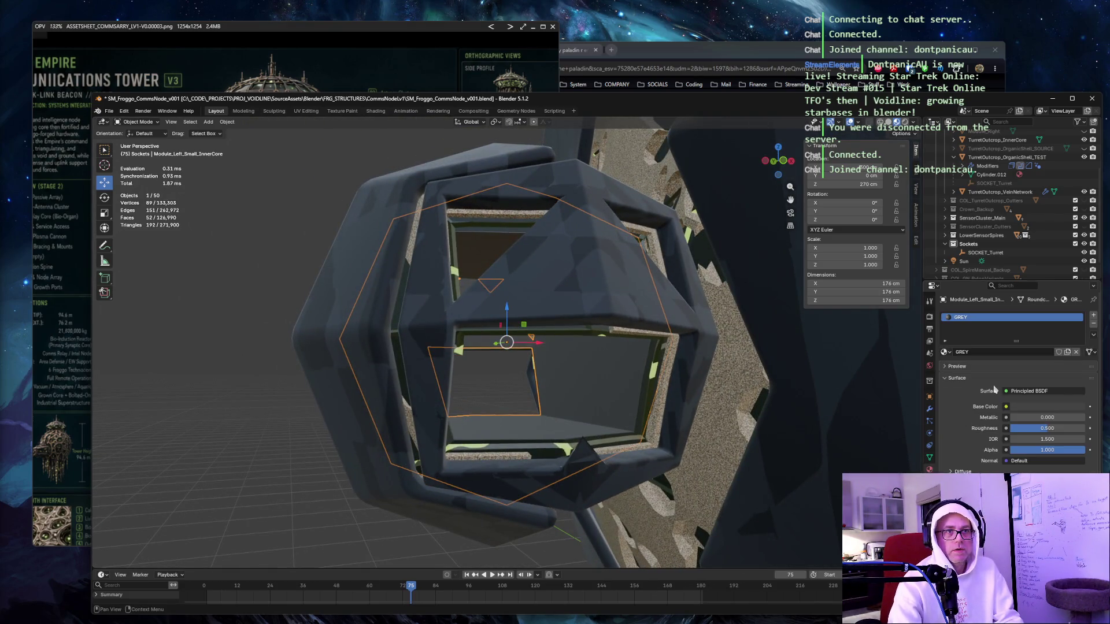
{"action": "left_click", "coordinate": [1050, 408]}
{"action": "mouse_move", "coordinate": [1078, 305]}
{"action": "left_mouse_down"}
{"action": "mouse_move", "coordinate": [1078, 288]}
{"action": "mouse_move", "coordinate": [1078, 298]}
{"action": "left_mouse_up"}
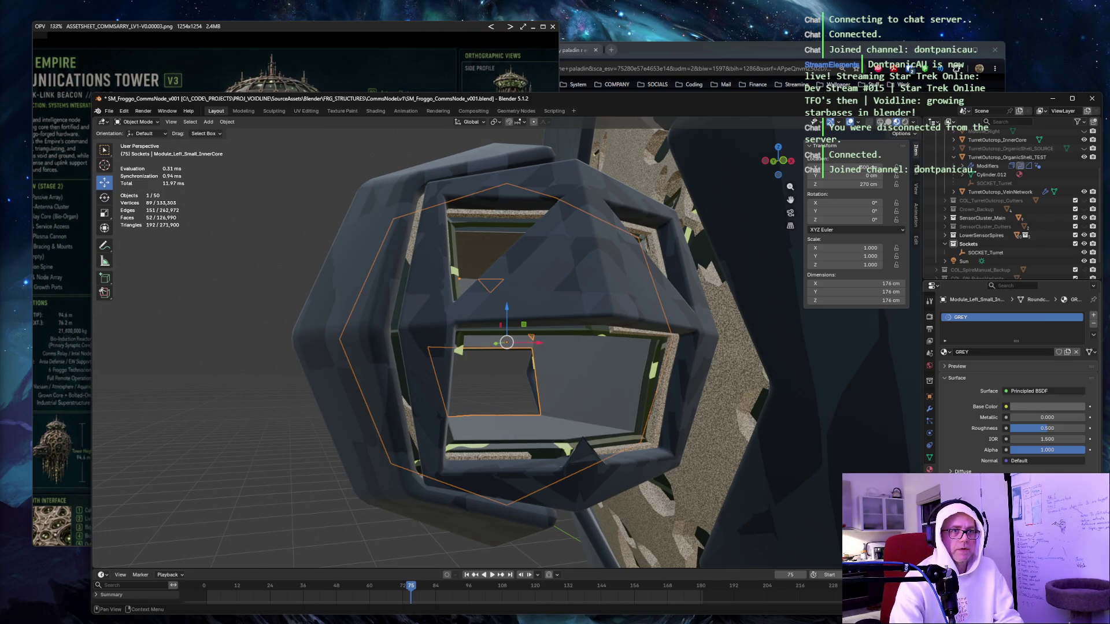
{"action": "mouse_move", "coordinate": [232, 411]}
{"action": "left_mouse_down"}
{"action": "mouse_move", "coordinate": [240, 387]}
{"action": "mouse_move", "coordinate": [223, 389]}
{"action": "mouse_move", "coordinate": [248, 389]}
{"action": "left_mouse_up"}
Snap the 3D cursor to the inner core module, then select Module_Left_Small_InnerCoreSkin.
{"action": "key", "text": "z"}
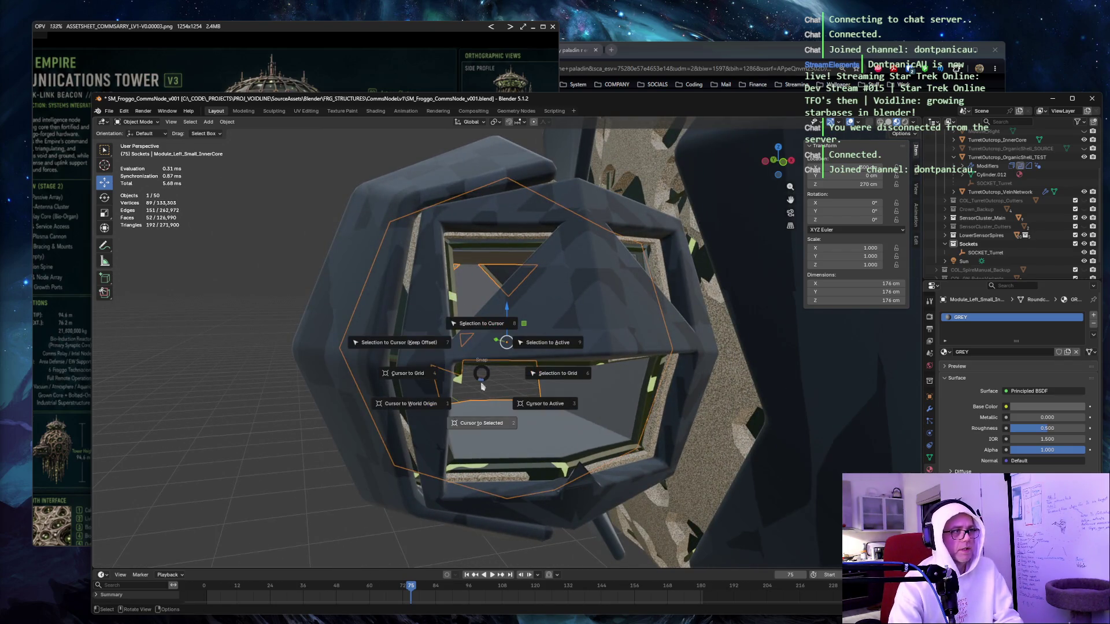
{"action": "left_click", "coordinate": [483, 428]}
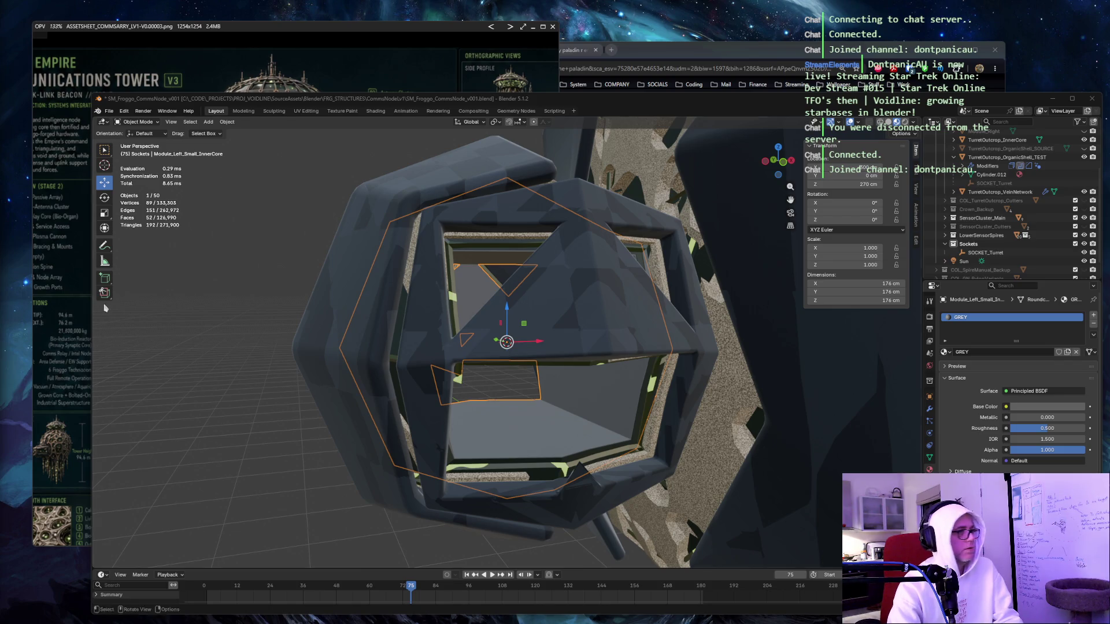
{"action": "left_click", "coordinate": [231, 310]}
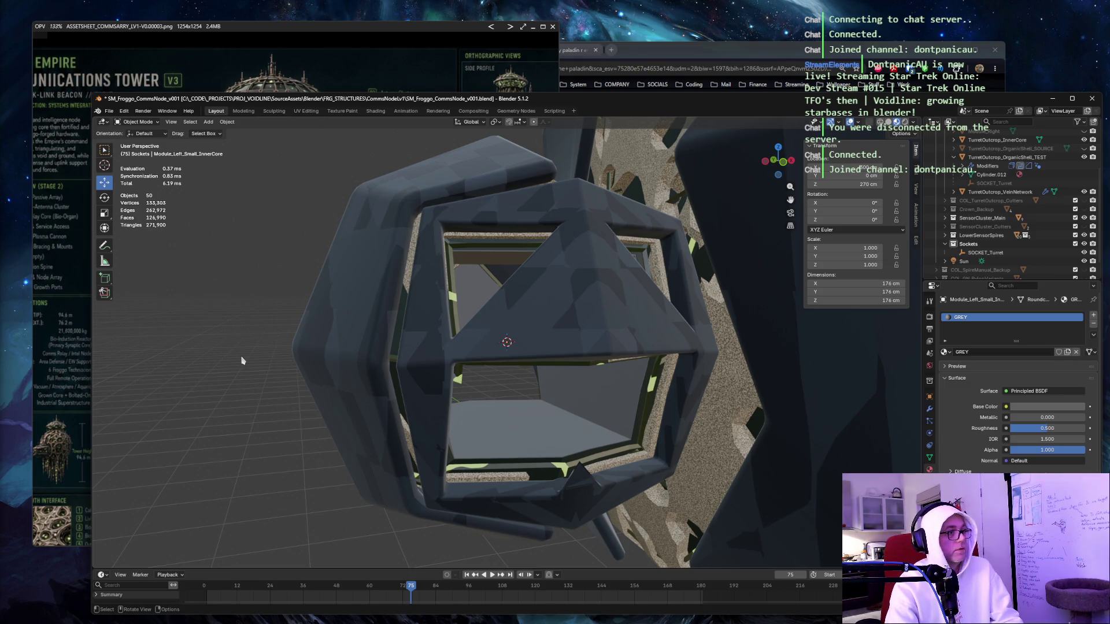
{"action": "left_click", "coordinate": [562, 461]}
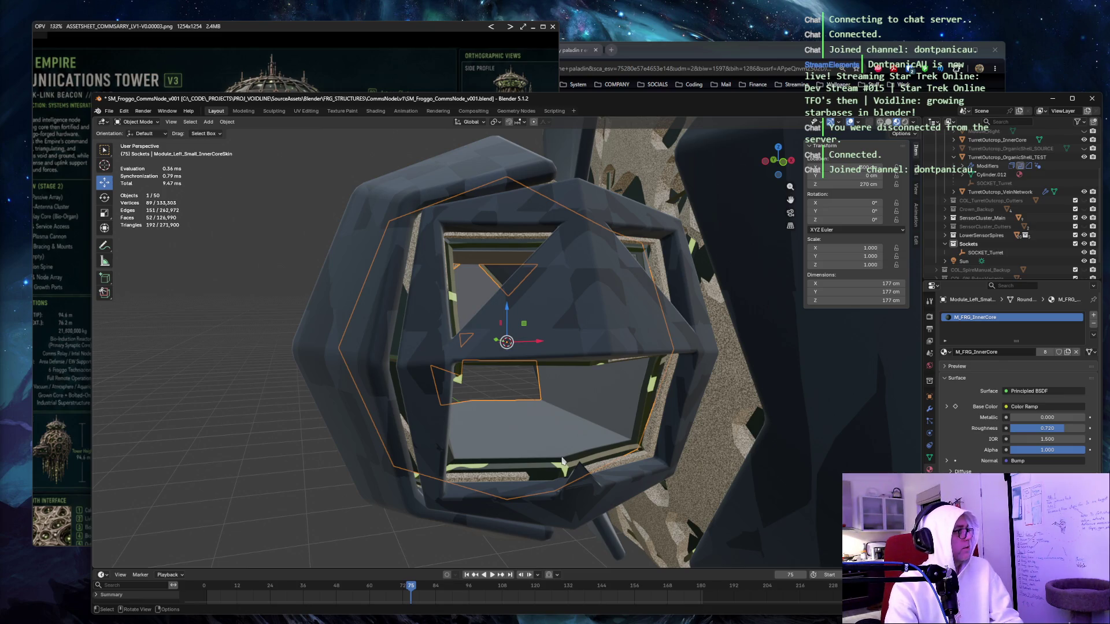
{"action": "mouse_move", "coordinate": [252, 447]}
{"action": "left_mouse_down"}
{"action": "mouse_move", "coordinate": [300, 457]}
{"action": "mouse_move", "coordinate": [393, 442]}
{"action": "left_mouse_up"}
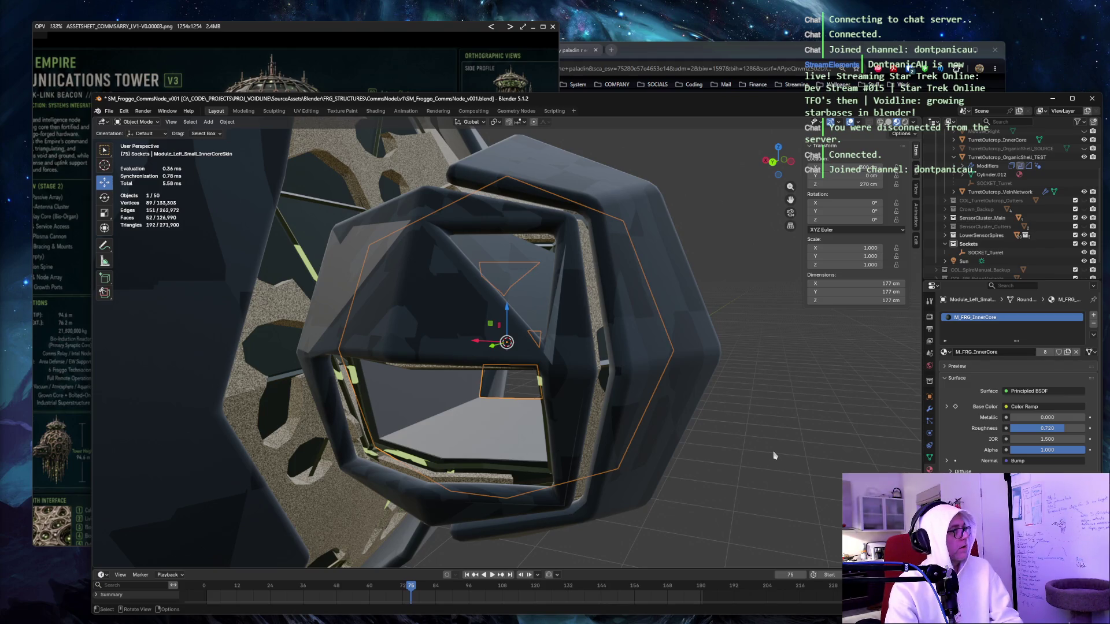
Add a plain-axes empty to Sockets and name it SOCKET_HangarSpawn.
{"action": "key", "text": "shift+a"}
{"action": "mouse_move", "coordinate": [775, 456]}
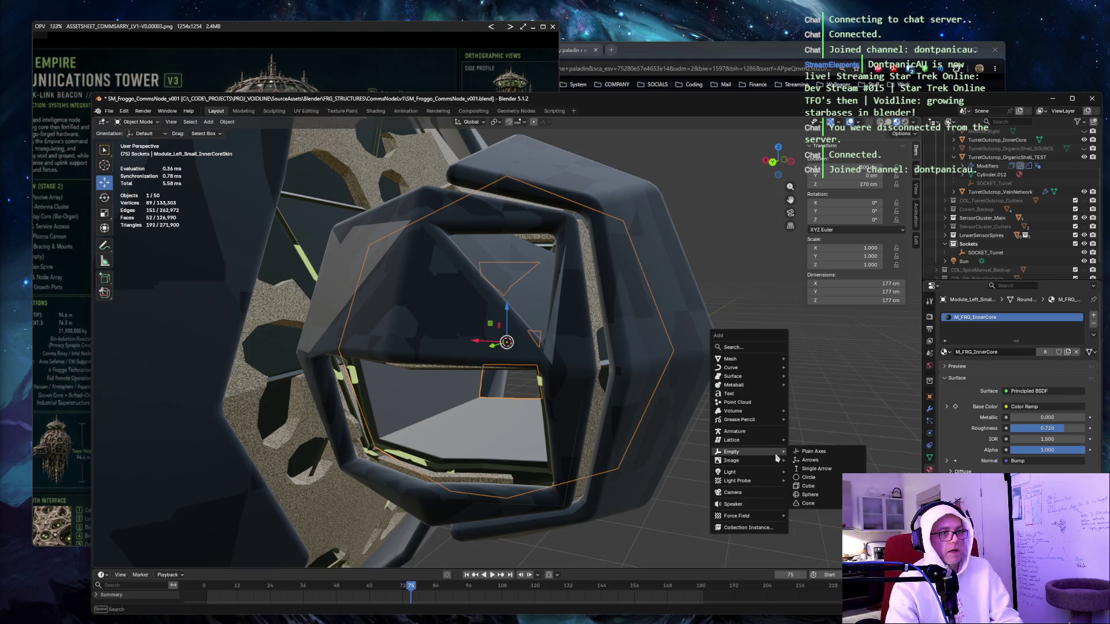
{"action": "left_click", "coordinate": [824, 453]}
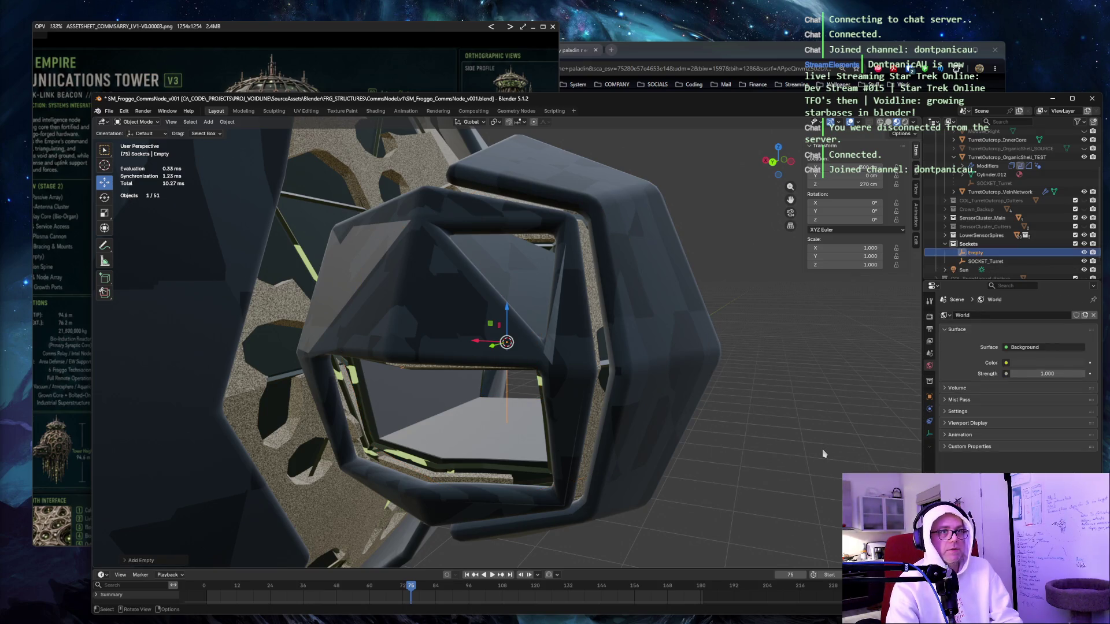
{"action": "key", "text": "F2"}
{"action": "type", "text": "SOCKET_HangarSpawn"}
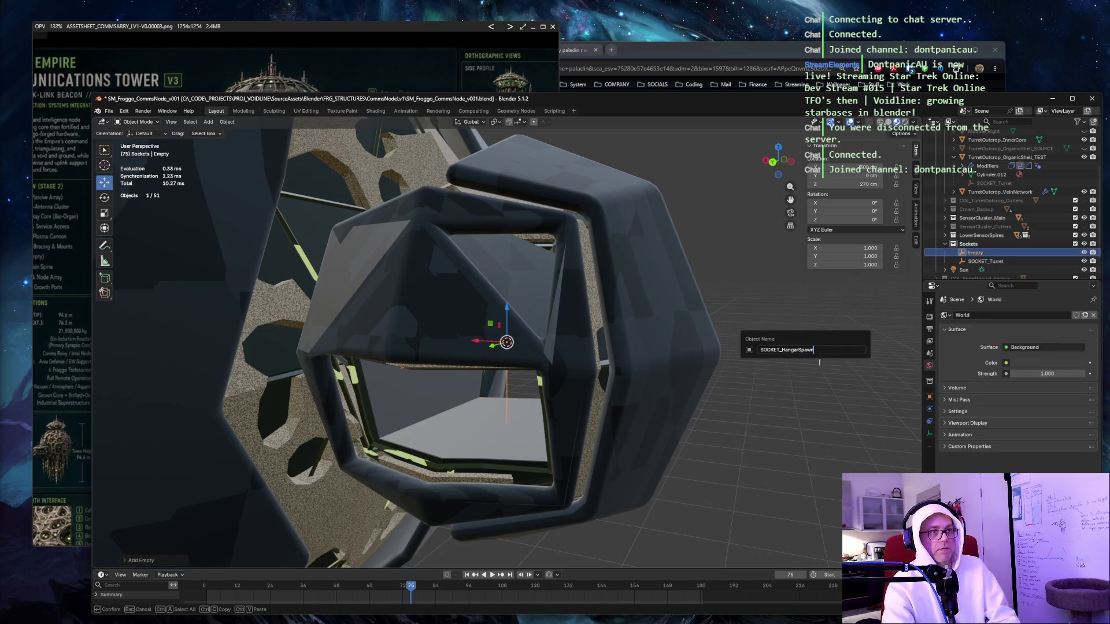
{"action": "key", "text": "Return"}
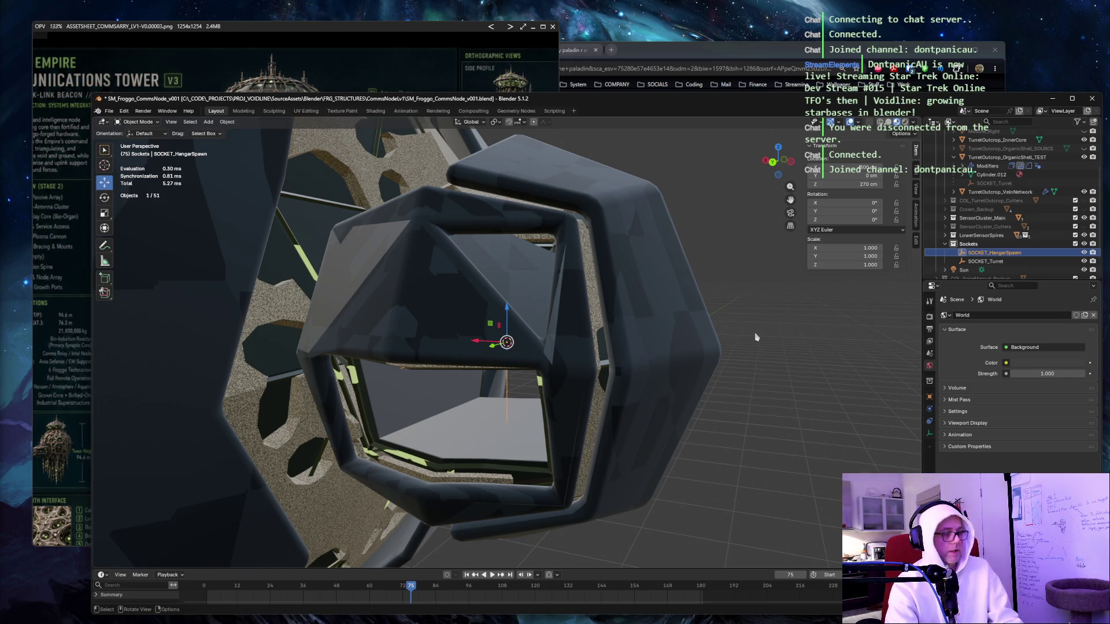
Snap SOCKET_HangarSpawn to the 3D cursor and reselect it in the Outliner.
{"action": "key", "text": "shift+s"}
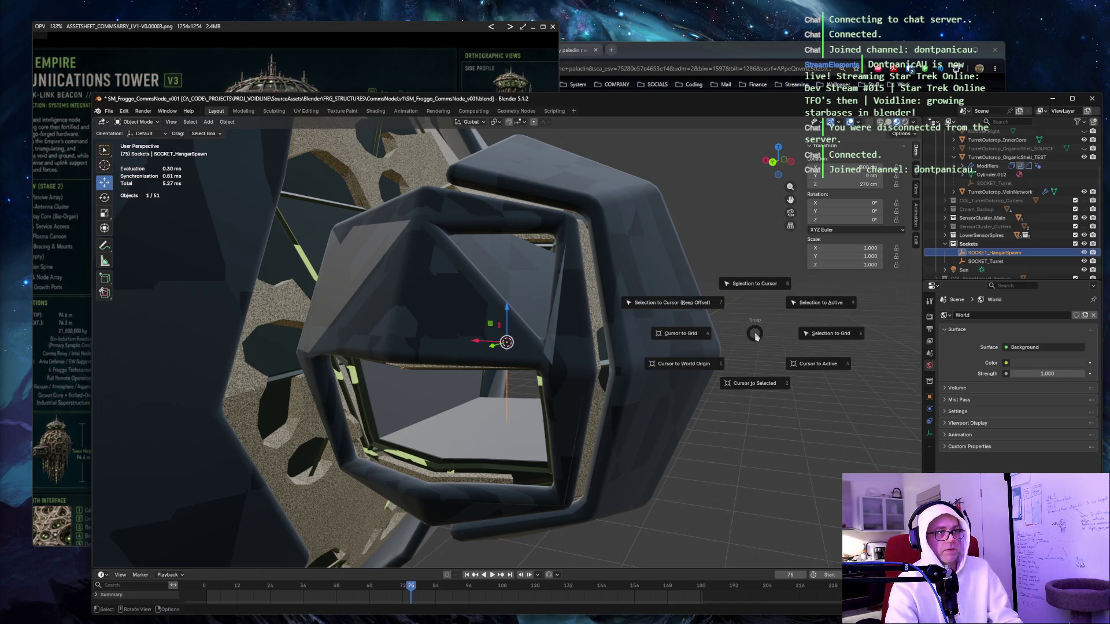
{"action": "left_click", "coordinate": [762, 290]}
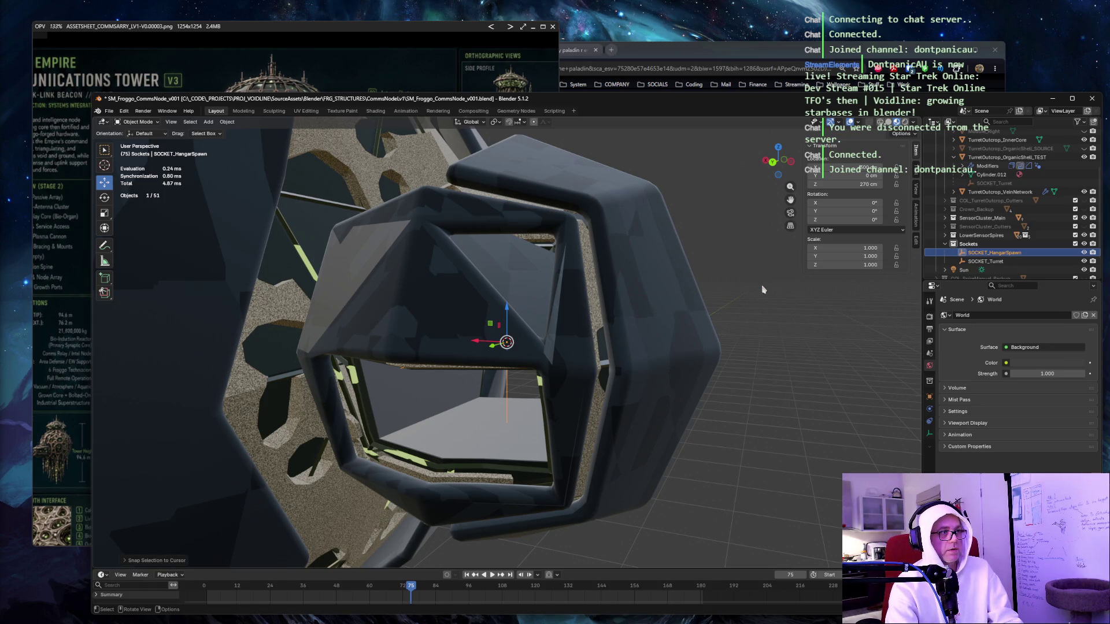
{"action": "scroll", "coordinate": [762, 290], "scroll_direction": "down", "scroll_amount": 6}
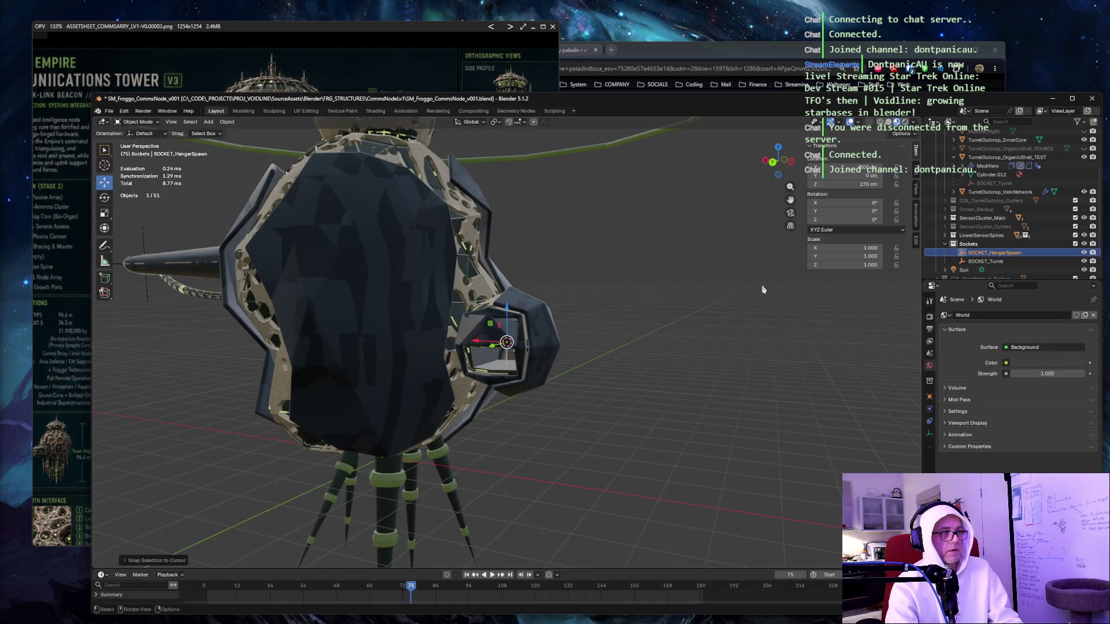
{"action": "left_click", "coordinate": [989, 262]}
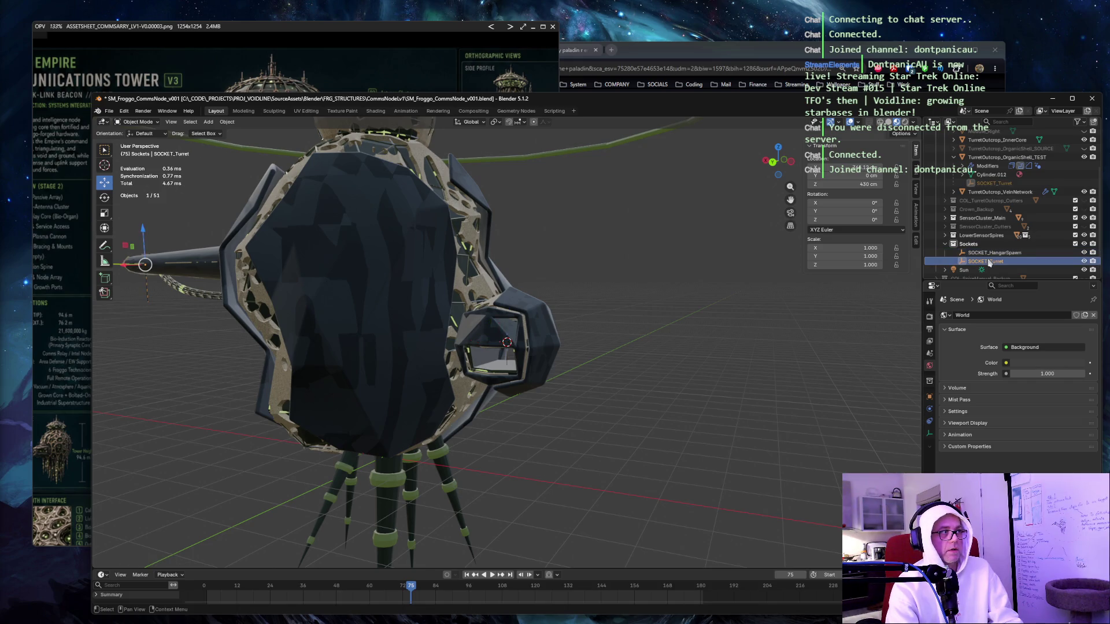
{"action": "left_click", "coordinate": [990, 255]}
{"action": "scroll", "coordinate": [567, 334], "scroll_direction": "up", "scroll_amount": 5}
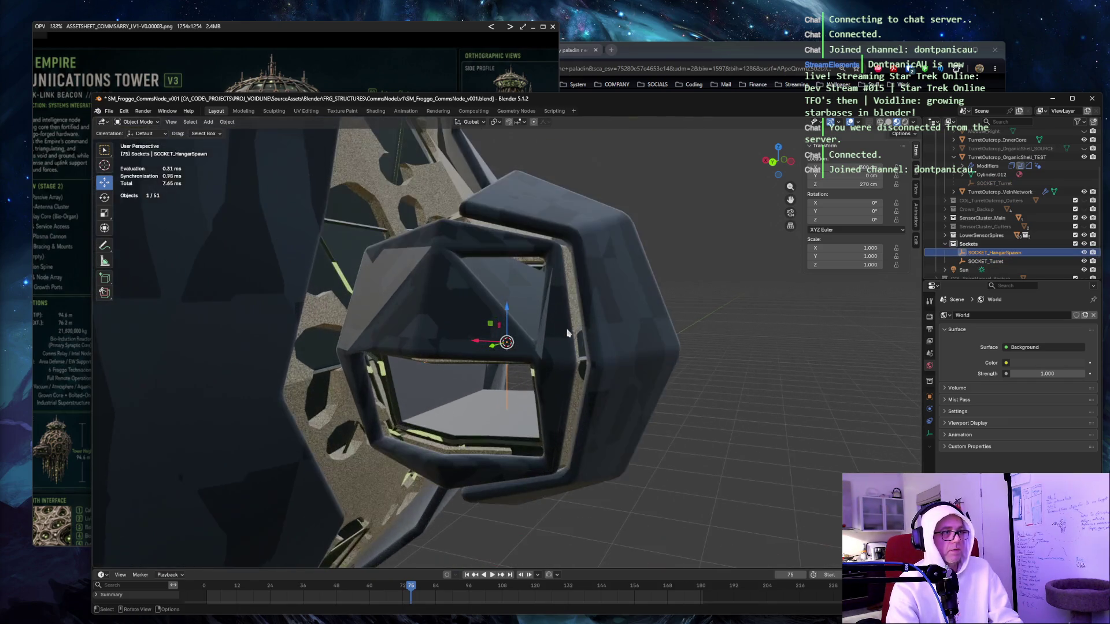
Lower SOCKET_HangarSpawn to about 227 cm Z and nudge it along Y into the hangar opening.
{"action": "left_click_drag", "start_coordinate": [678, 293], "coordinate": [602, 287]}
{"action": "left_click_drag", "start_coordinate": [507, 310], "coordinate": [503, 324]}
{"action": "mouse_move", "coordinate": [503, 323]}
{"action": "left_mouse_down"}
{"action": "mouse_move", "coordinate": [473, 325]}
{"action": "mouse_move", "coordinate": [507, 388]}
{"action": "mouse_move", "coordinate": [471, 422]}
{"action": "mouse_move", "coordinate": [373, 423]}
{"action": "mouse_move", "coordinate": [398, 422]}
{"action": "left_mouse_up"}
{"action": "mouse_move", "coordinate": [398, 422]}
{"action": "left_mouse_down"}
{"action": "mouse_move", "coordinate": [334, 382]}
{"action": "mouse_move", "coordinate": [373, 396]}
{"action": "mouse_move", "coordinate": [417, 391]}
{"action": "left_mouse_up"}
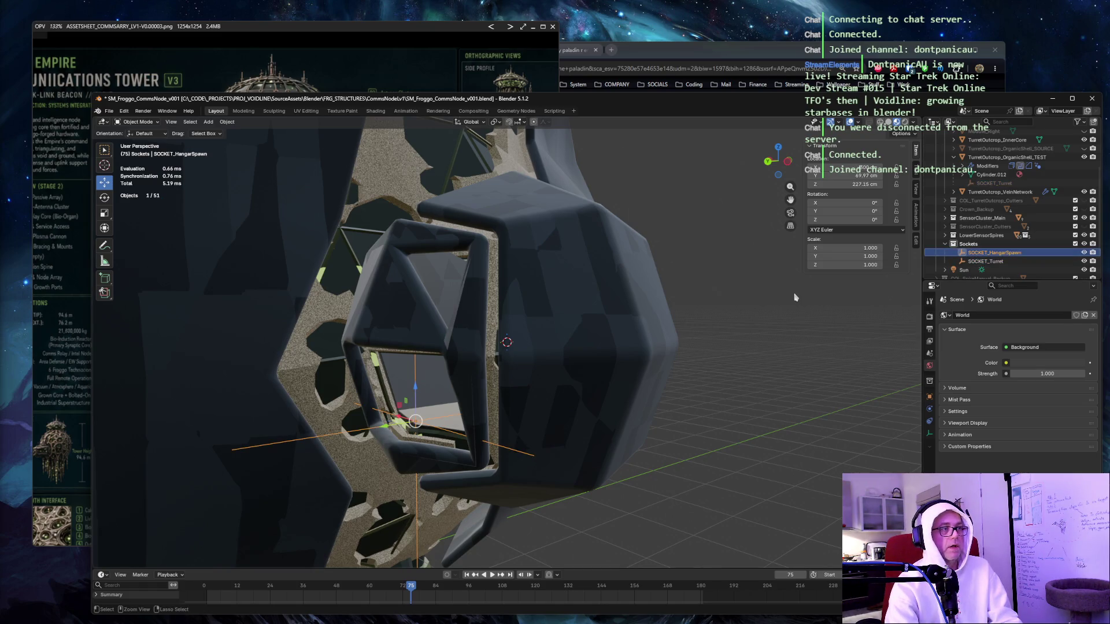
Duplicate SOCKET_HangarSpawn in place and rename the copy SOCKET_HangarExit.
{"action": "key", "text": "ctrl+c"}
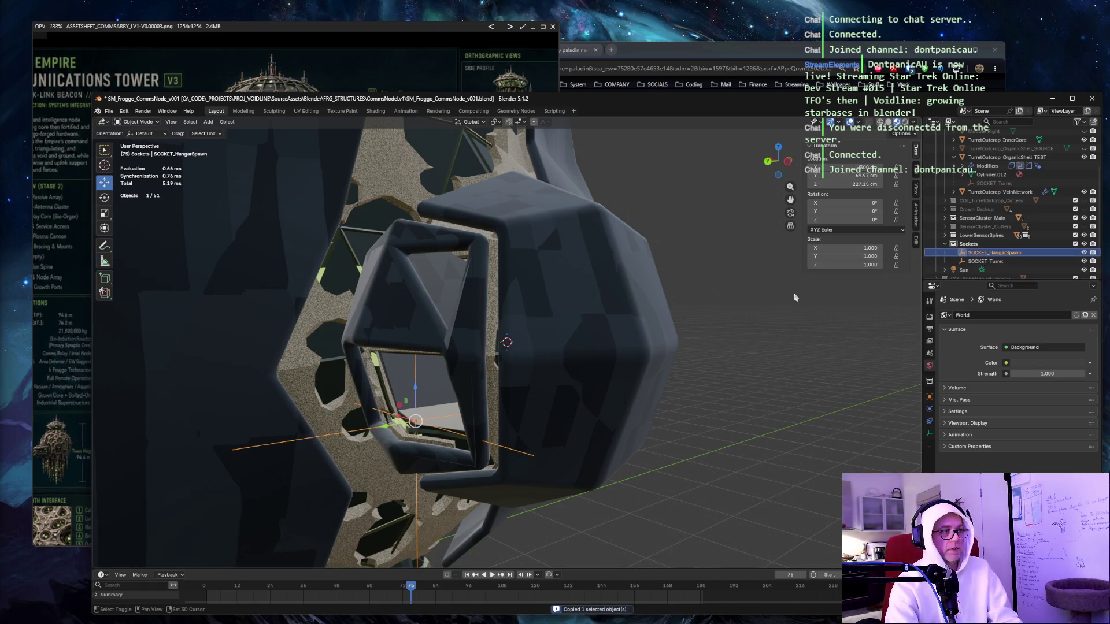
{"action": "key", "text": "shift+d"}
{"action": "right_click", "coordinate": [794, 293]}
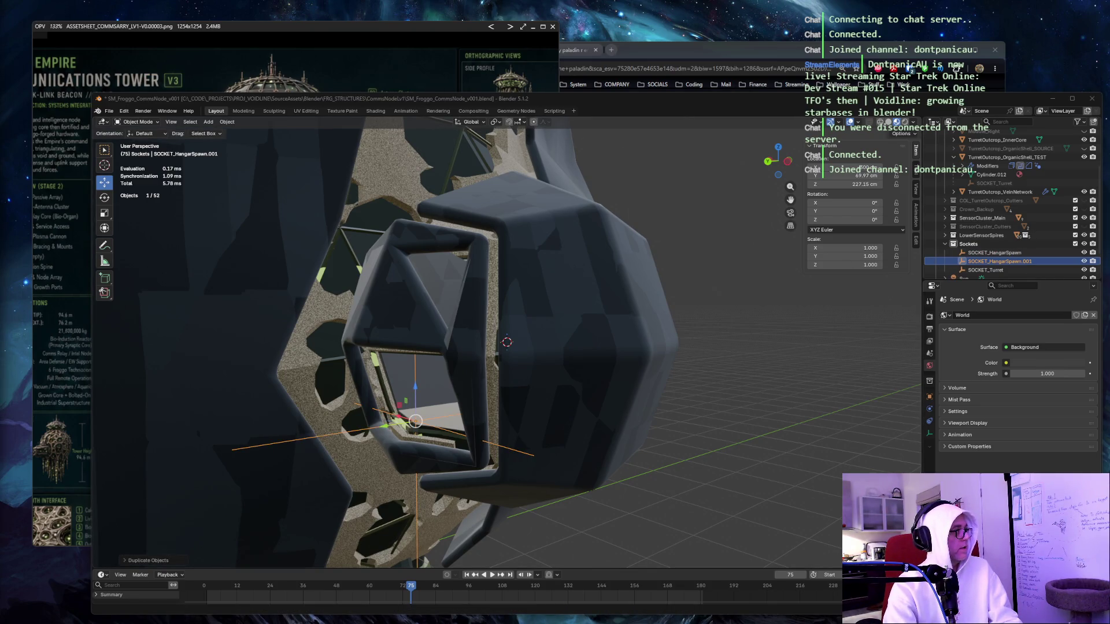
{"action": "left_click", "coordinate": [999, 261]}
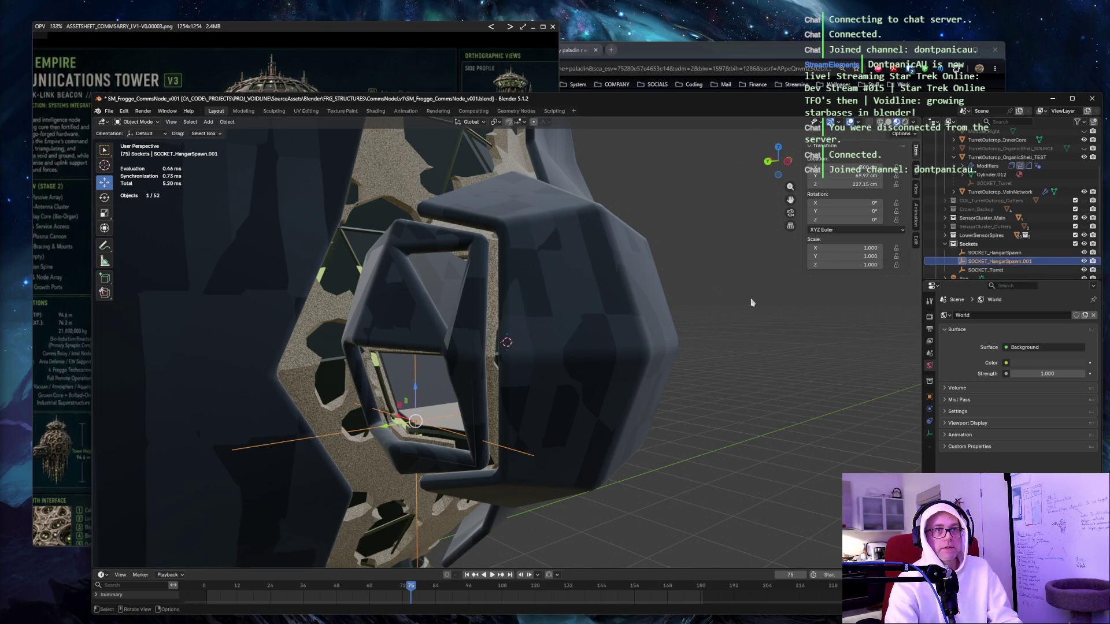
{"action": "key", "text": "F2"}
{"action": "type", "text": "SOCKET_HangarExl"}
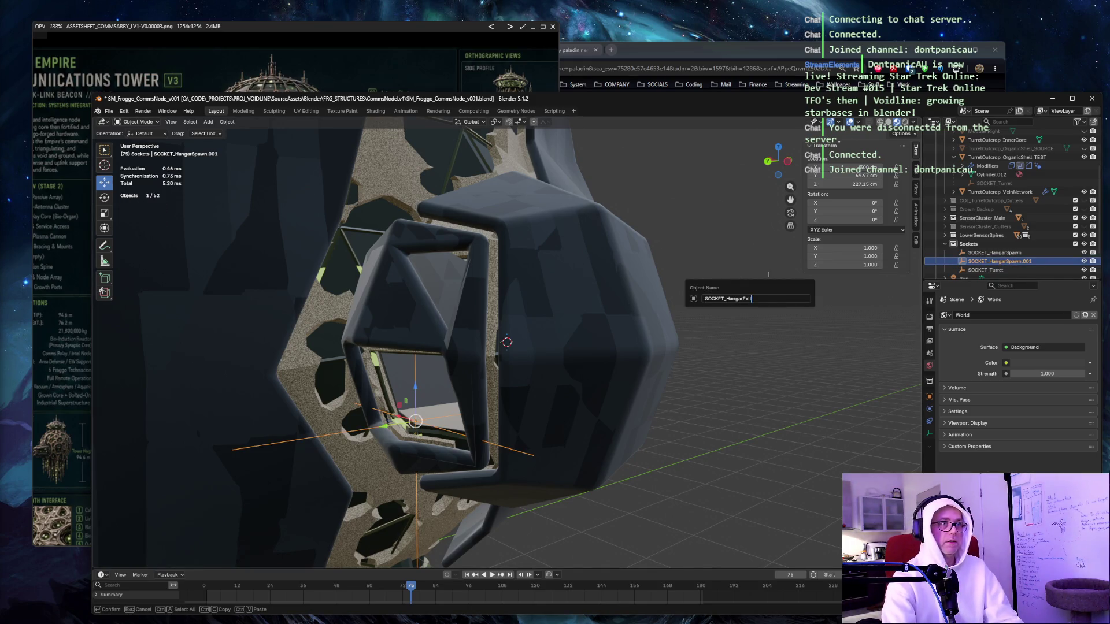
{"action": "key", "text": "Return"}
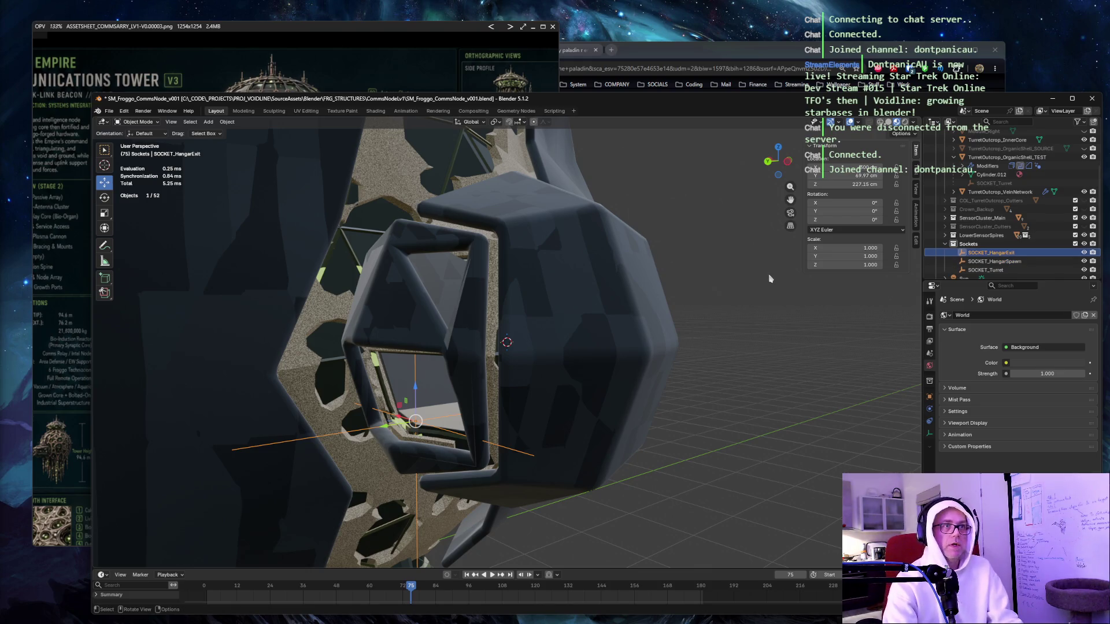
Set SOCKET_HangarExit's X rotation to 180° in the N panel.
{"action": "left_click", "coordinate": [866, 203]}
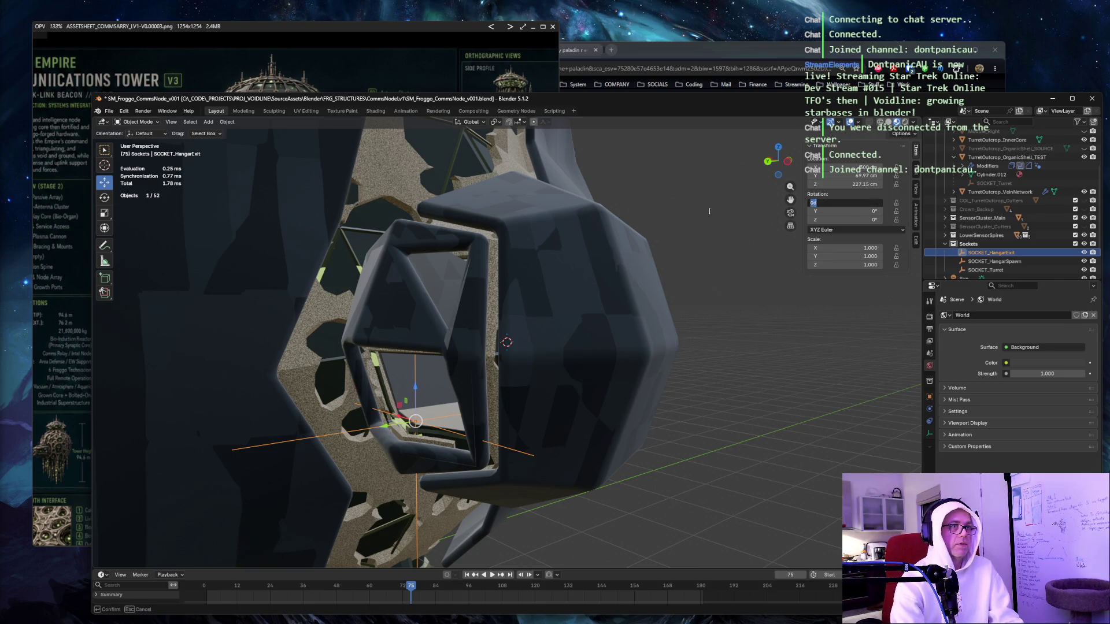
{"action": "type", "text": "180"}
{"action": "key", "text": "Tab"}
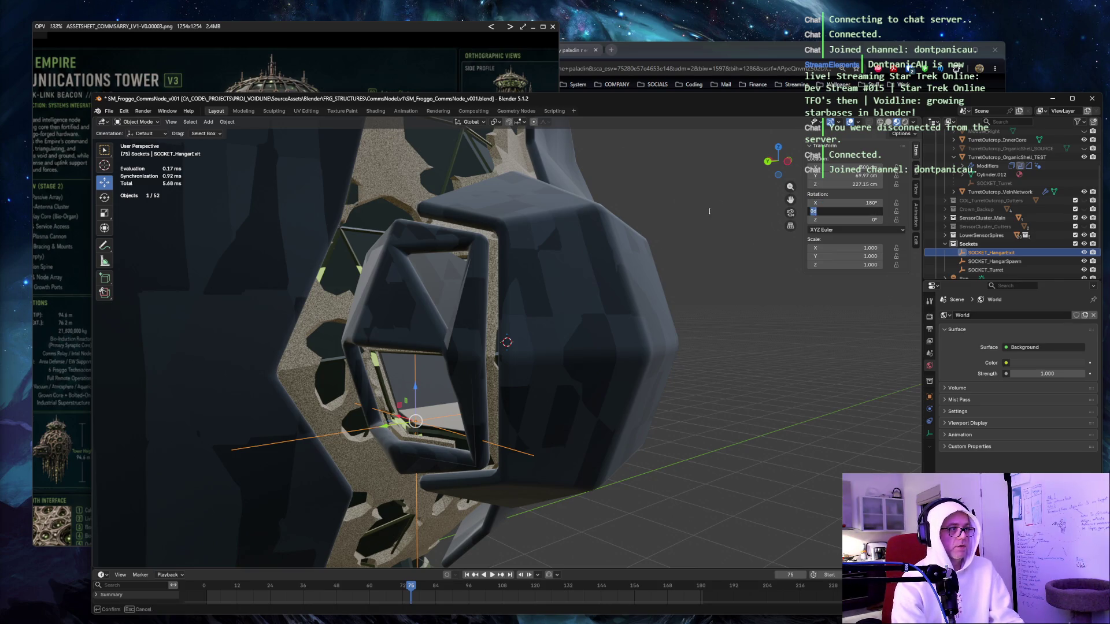
{"action": "key", "text": "shift+Tab"}
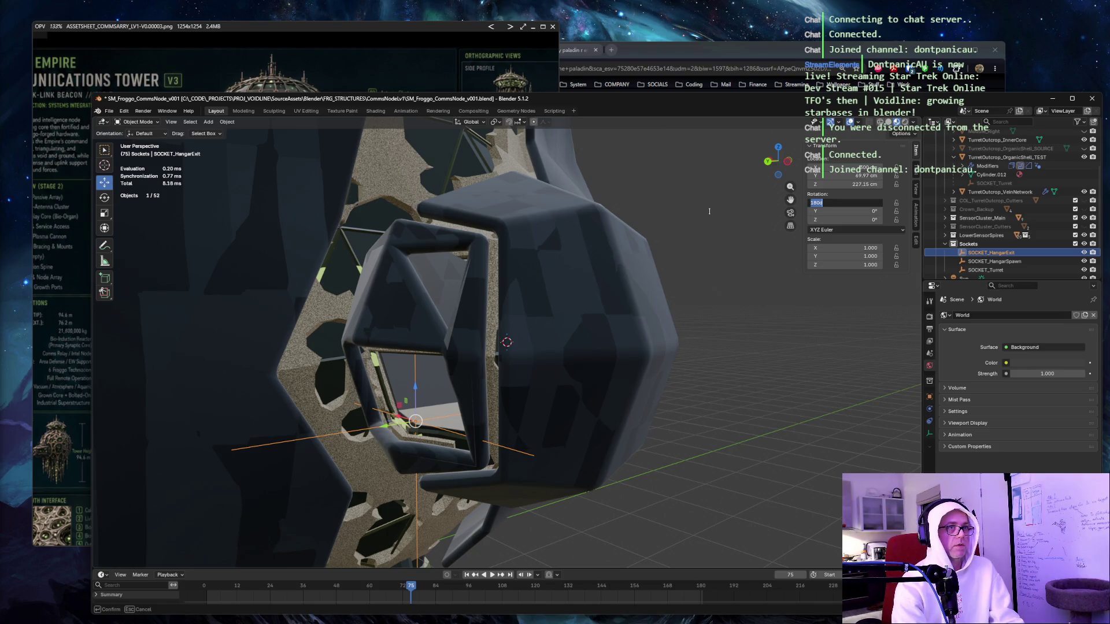
{"action": "type", "text": "0"}
{"action": "key", "text": "Tab"}
{"action": "key", "text": "shift+Tab"}
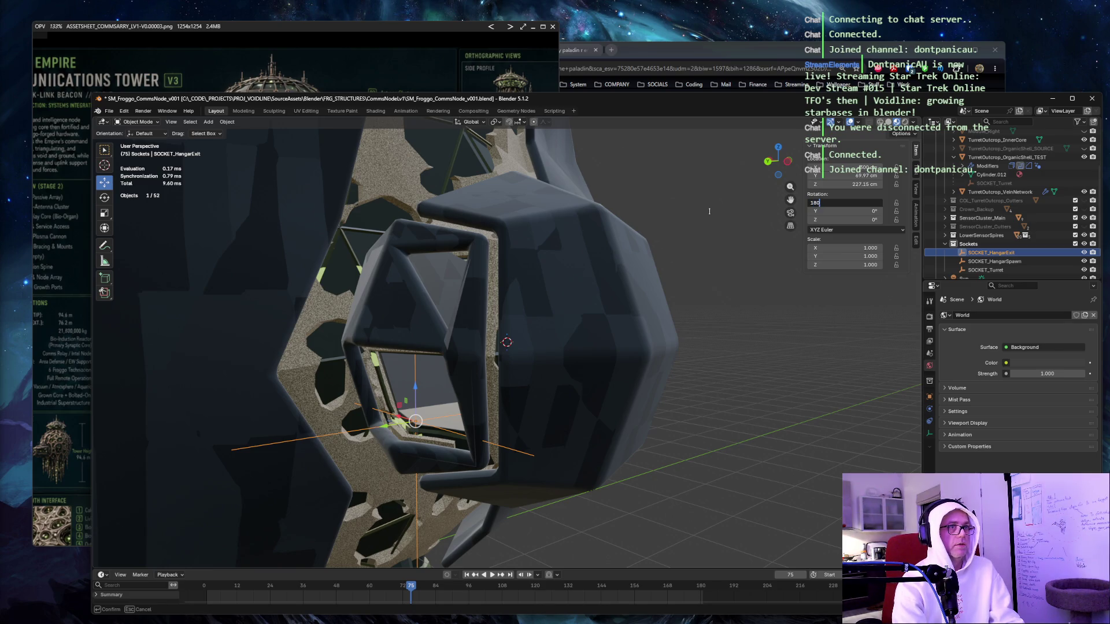
{"action": "key", "text": "Tab"}
{"action": "key", "text": "Return"}
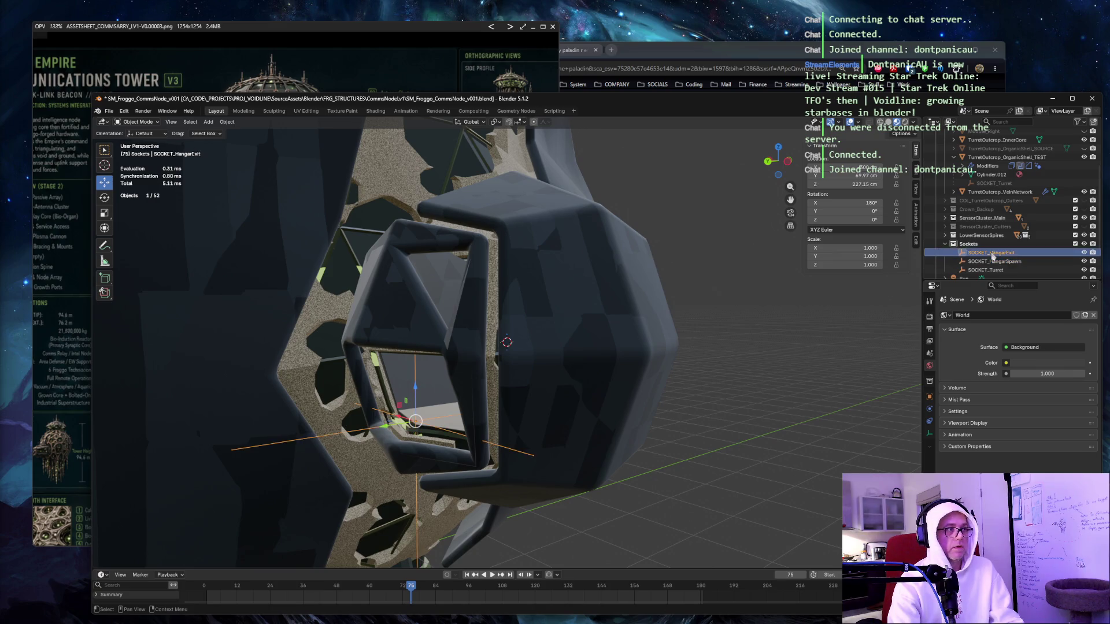
Slide SOCKET_HangarExit along X and Y out to the hangar module's mouth.
{"action": "left_click_drag", "start_coordinate": [719, 348], "coordinate": [472, 378]}
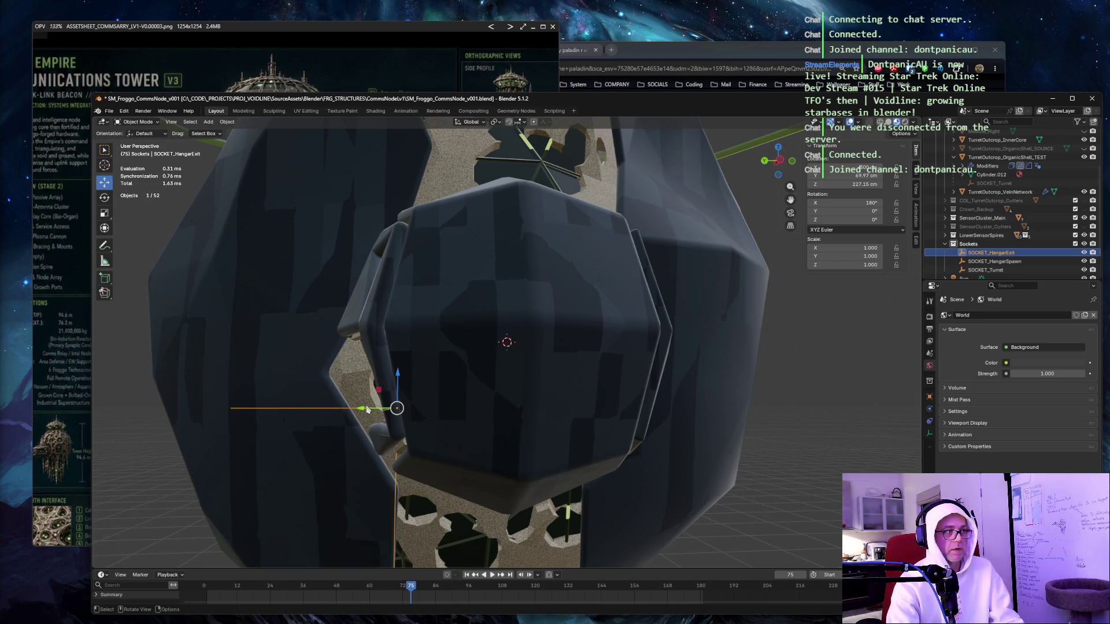
{"action": "left_click_drag", "start_coordinate": [367, 410], "coordinate": [609, 404]}
{"action": "left_click_drag", "start_coordinate": [610, 405], "coordinate": [688, 368]}
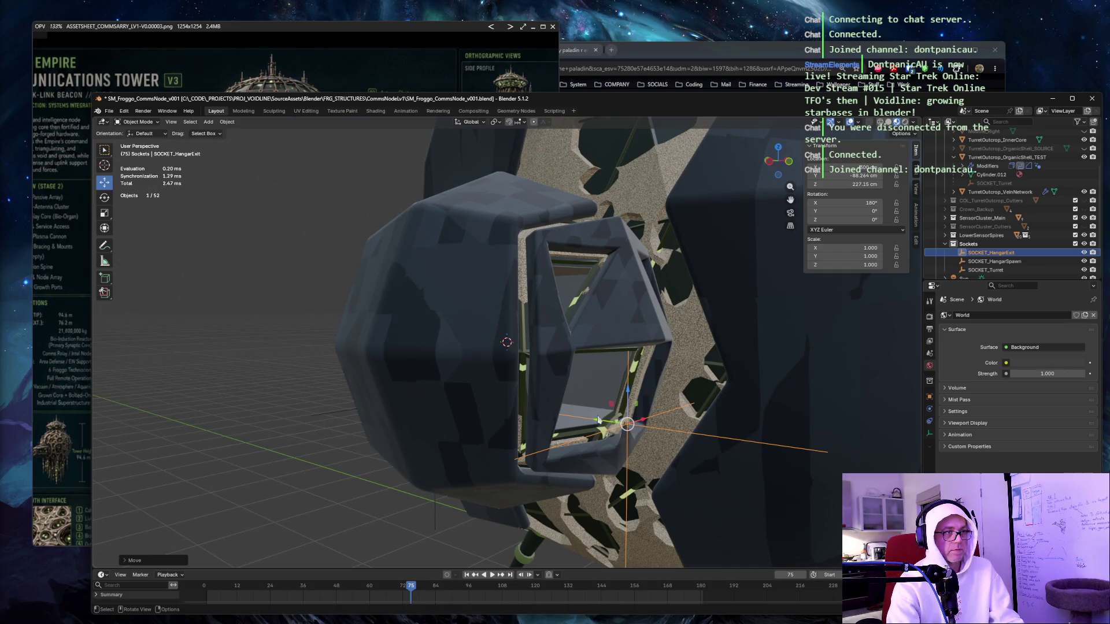
{"action": "left_click_drag", "start_coordinate": [600, 421], "coordinate": [568, 414]}
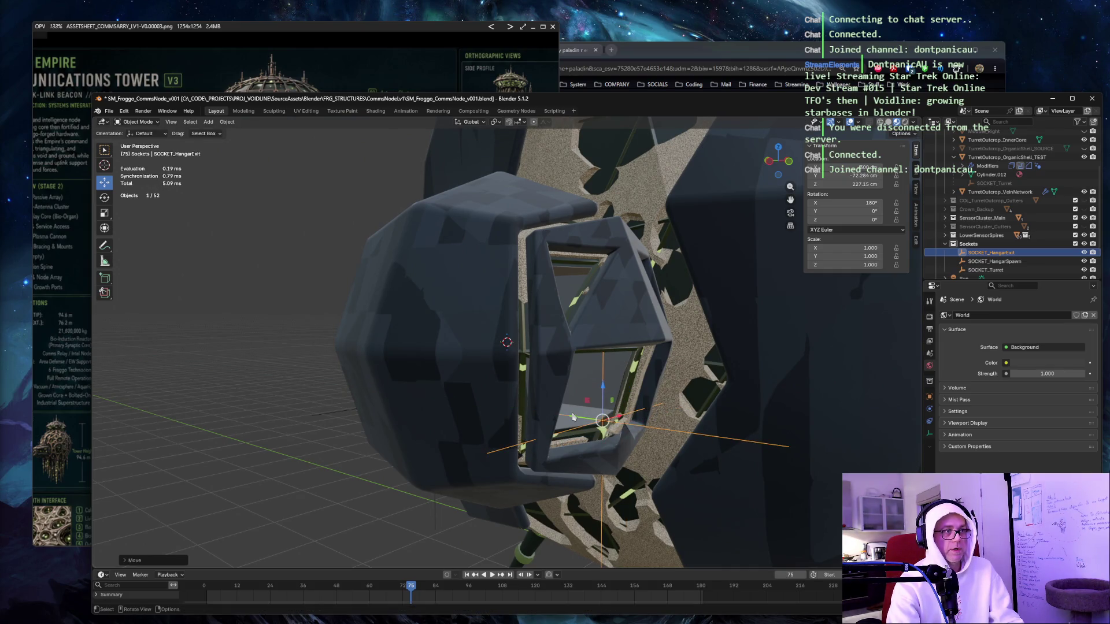
Deselect everything, zoom out and play the animation.
{"action": "left_click", "coordinate": [217, 291]}
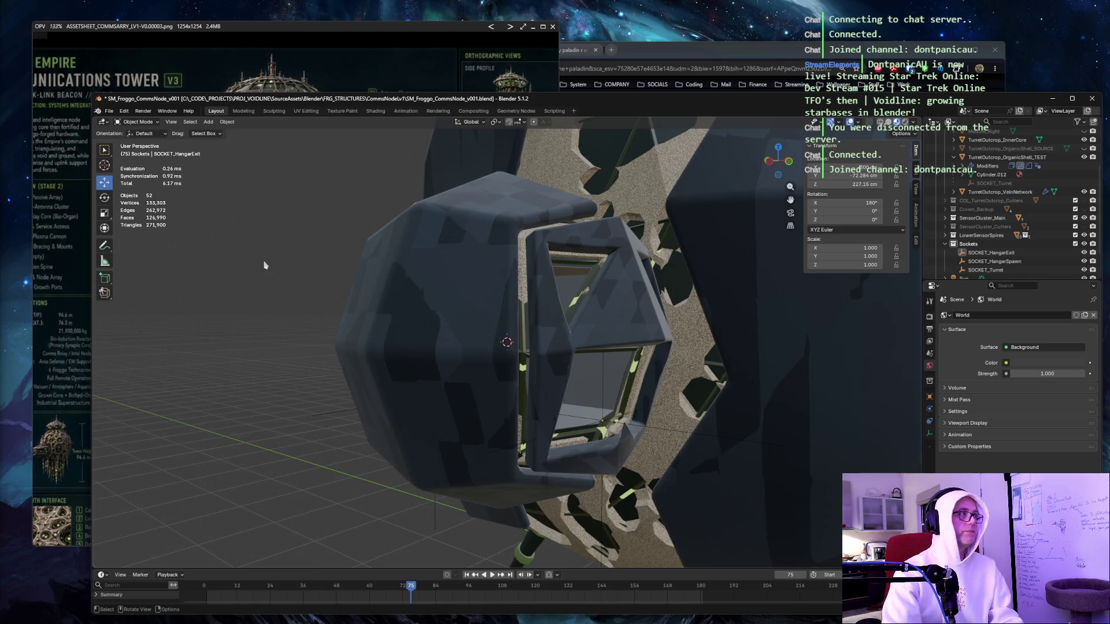
{"action": "scroll", "coordinate": [378, 257], "scroll_direction": "down", "scroll_amount": 5}
{"action": "key", "text": "space"}
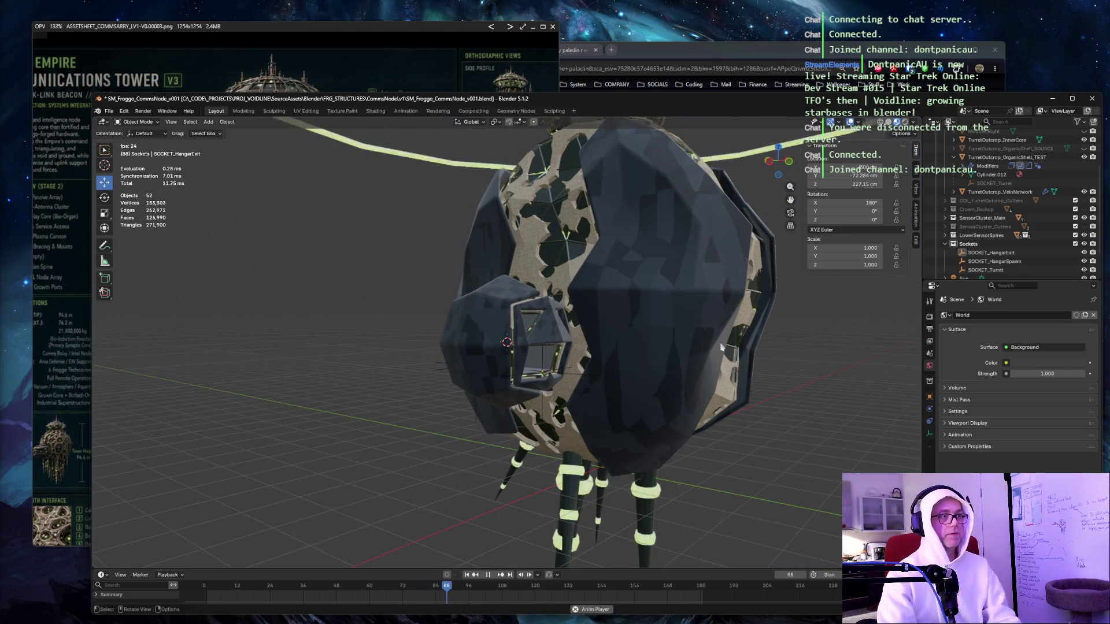
{"action": "mouse_move", "coordinate": [674, 330]}
{"action": "left_mouse_down"}
{"action": "mouse_move", "coordinate": [749, 280]}
{"action": "mouse_move", "coordinate": [662, 303]}
{"action": "mouse_move", "coordinate": [688, 397]}
{"action": "mouse_move", "coordinate": [648, 386]}
{"action": "mouse_move", "coordinate": [617, 314]}
{"action": "mouse_move", "coordinate": [560, 325]}
{"action": "mouse_move", "coordinate": [636, 293]}
{"action": "mouse_move", "coordinate": [533, 301]}
{"action": "mouse_move", "coordinate": [763, 293]}
{"action": "mouse_move", "coordinate": [713, 310]}
{"action": "mouse_move", "coordinate": [860, 316]}
{"action": "mouse_move", "coordinate": [666, 354]}
{"action": "left_mouse_up"}
{"action": "key", "text": "grave"}
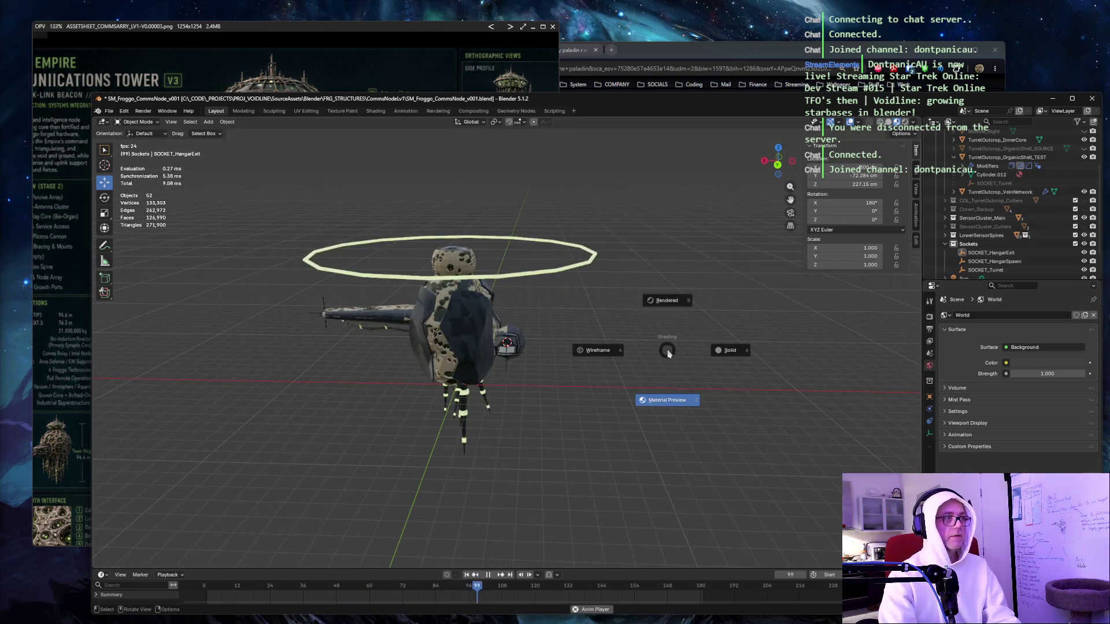
{"action": "left_click", "coordinate": [452, 355]}
{"action": "left_click", "coordinate": [453, 354]}
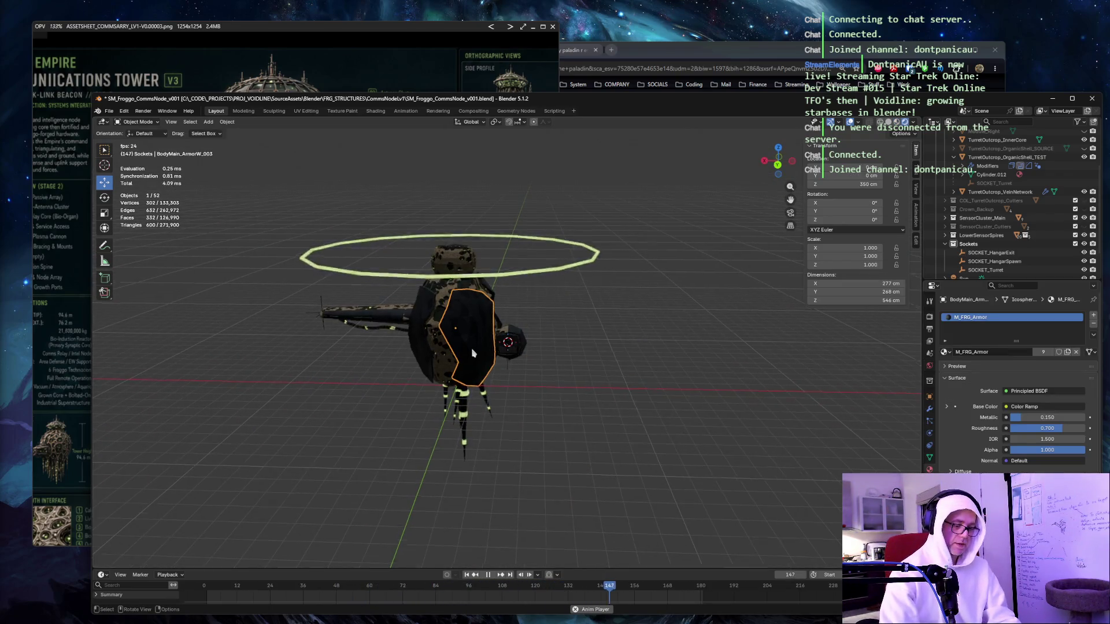
{"action": "key", "text": "KP_Decimal"}
{"action": "left_click", "coordinate": [422, 189]}
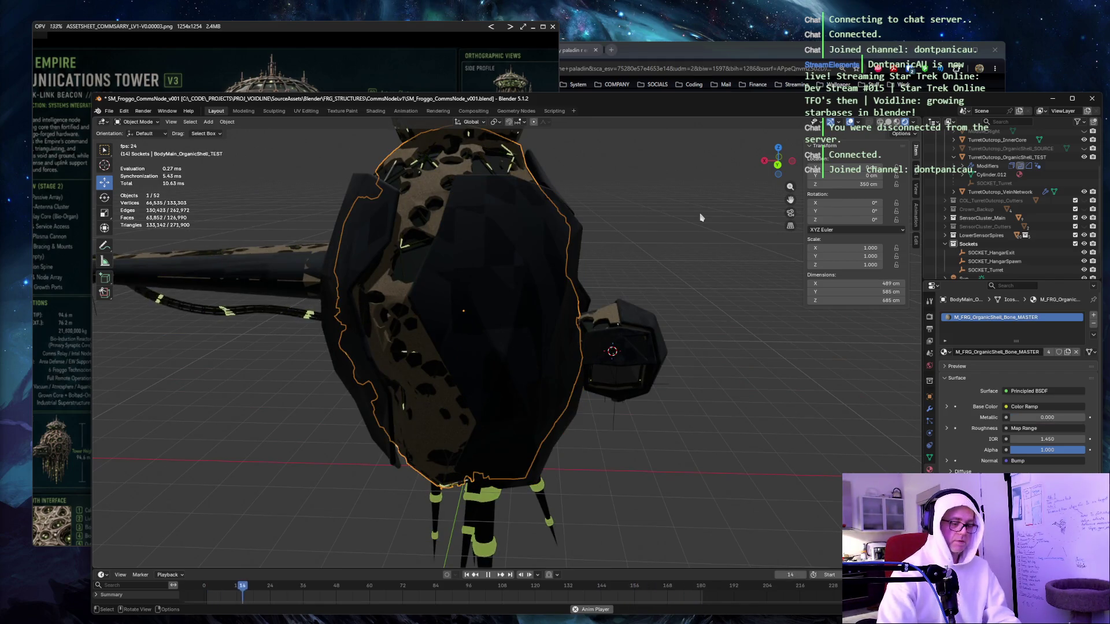
{"action": "key", "text": "KP_Decimal"}
{"action": "left_click", "coordinate": [730, 312]}
{"action": "mouse_move", "coordinate": [731, 312]}
{"action": "left_mouse_down"}
{"action": "mouse_move", "coordinate": [612, 315]}
{"action": "mouse_move", "coordinate": [708, 380]}
{"action": "mouse_move", "coordinate": [680, 378]}
{"action": "left_mouse_up"}
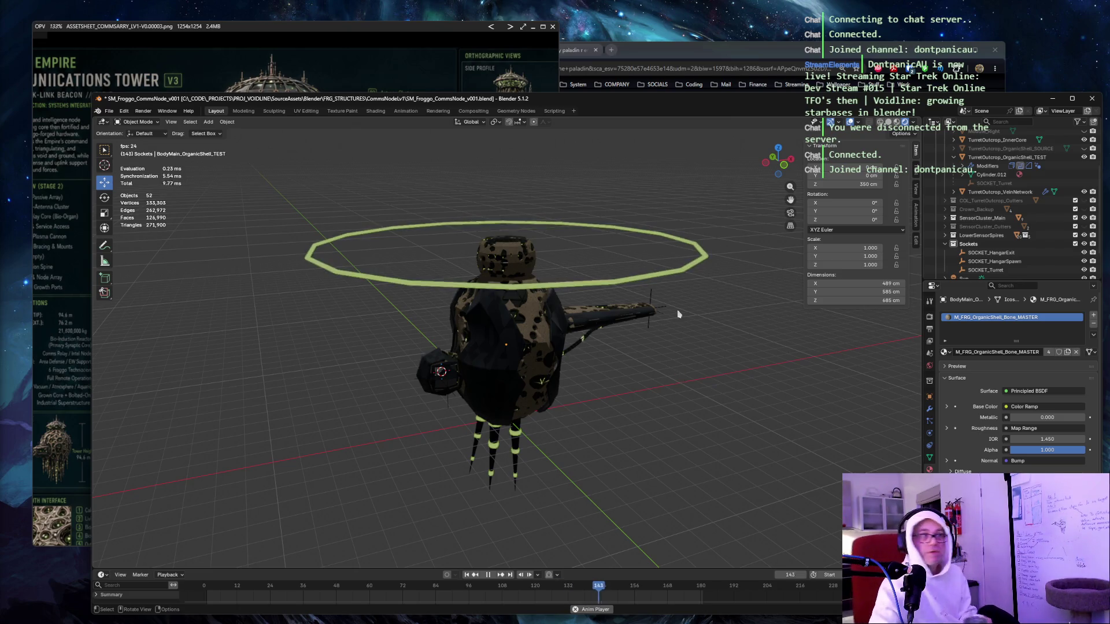
{"action": "left_click_drag", "start_coordinate": [723, 374], "coordinate": [658, 366]}
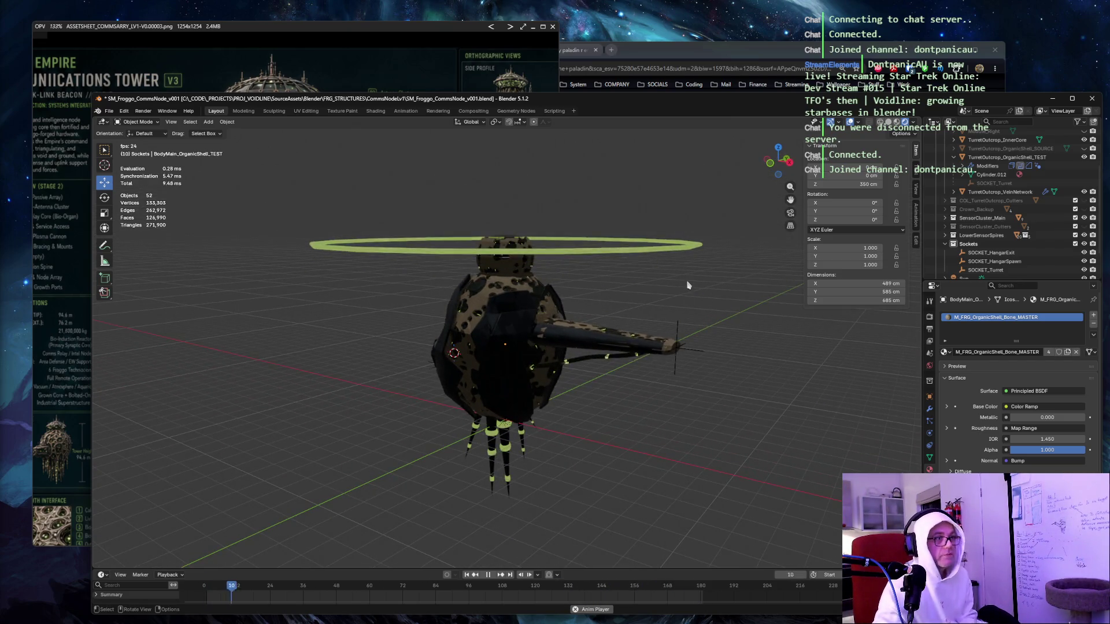
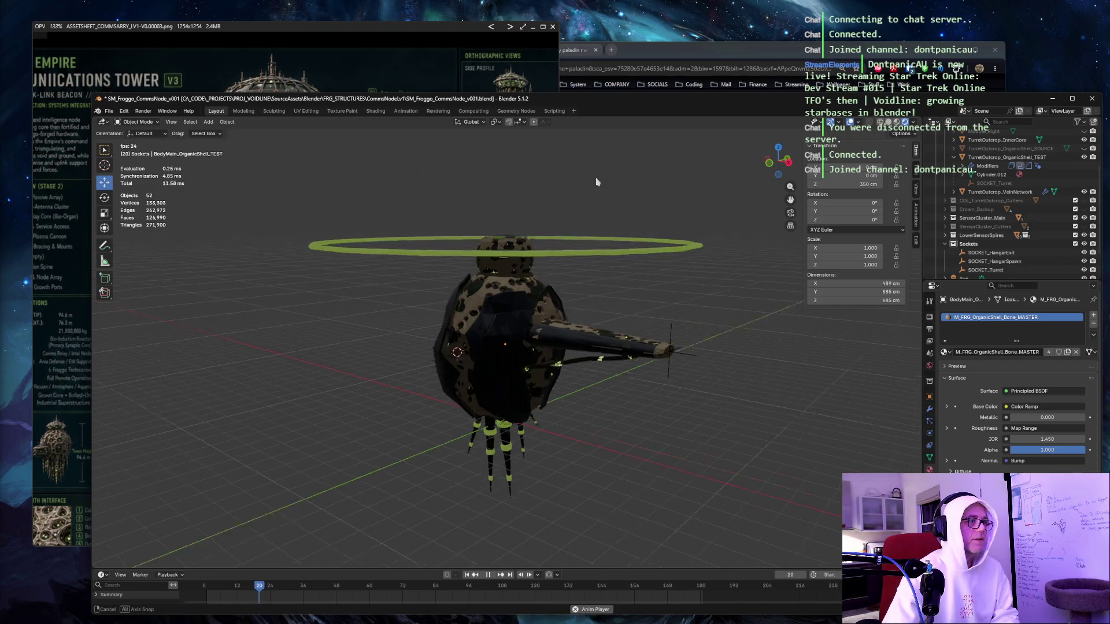
Switch the comms node view to Material Preview shading and save SM_Froggo_CommsNode_v001.blend.
{"action": "mouse_move", "coordinate": [597, 181]}
{"action": "left_mouse_down"}
{"action": "mouse_move", "coordinate": [504, 179]}
{"action": "mouse_move", "coordinate": [499, 188]}
{"action": "left_mouse_up"}
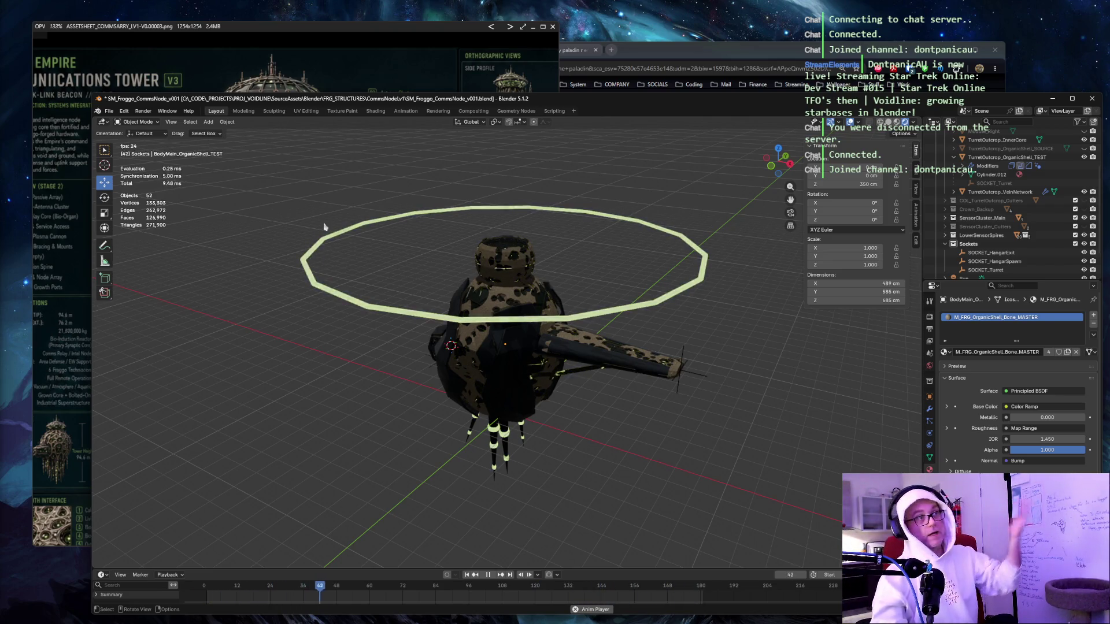
{"action": "left_click_drag", "start_coordinate": [279, 183], "coordinate": [753, 489]}
{"action": "left_click", "coordinate": [753, 489]}
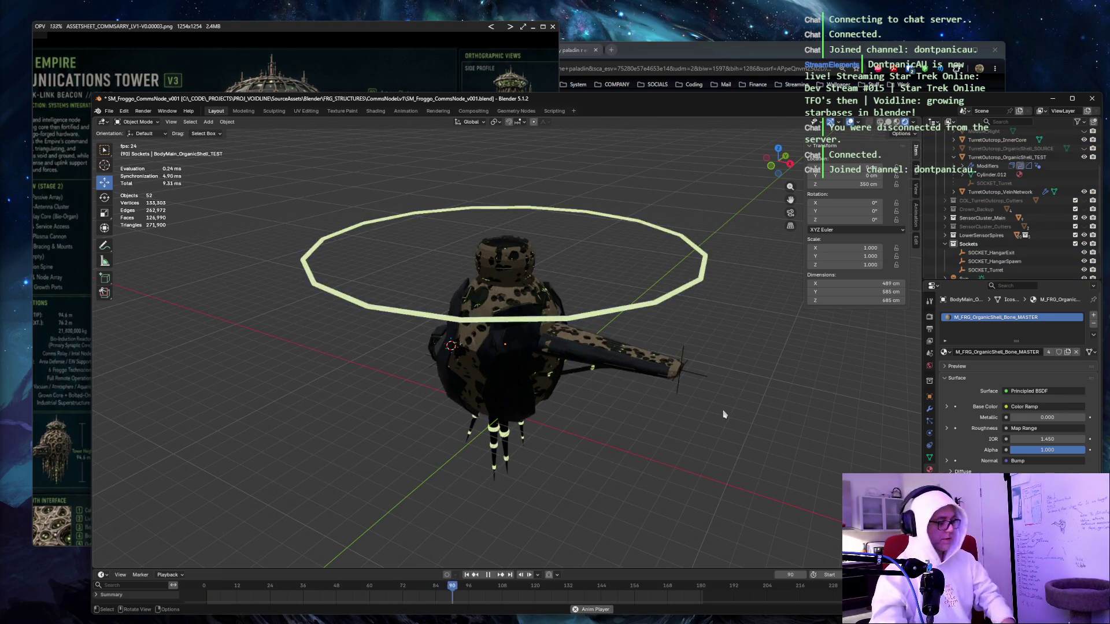
{"action": "key", "text": "z"}
{"action": "left_click", "coordinate": [720, 462]}
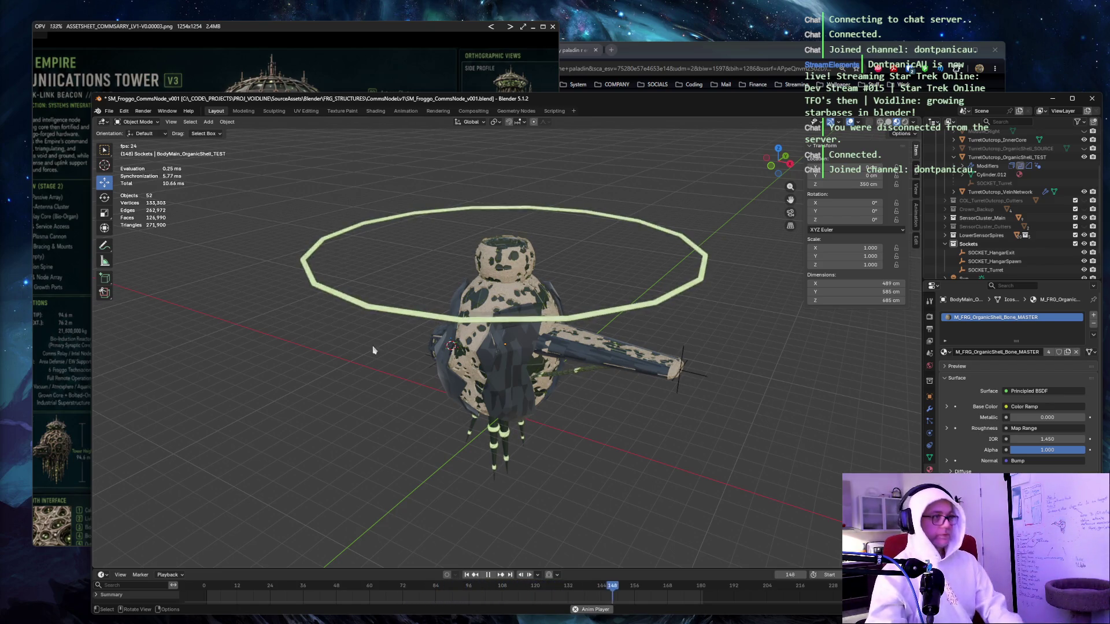
{"action": "left_click_drag", "start_coordinate": [373, 350], "coordinate": [376, 337]}
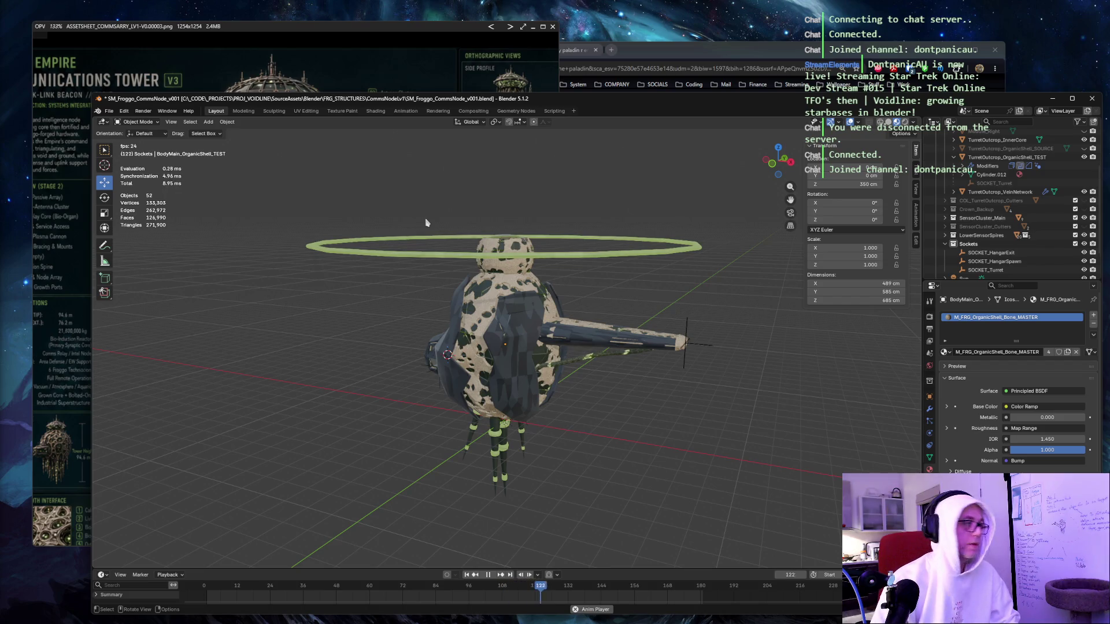
{"action": "key", "text": "ctrl+s"}
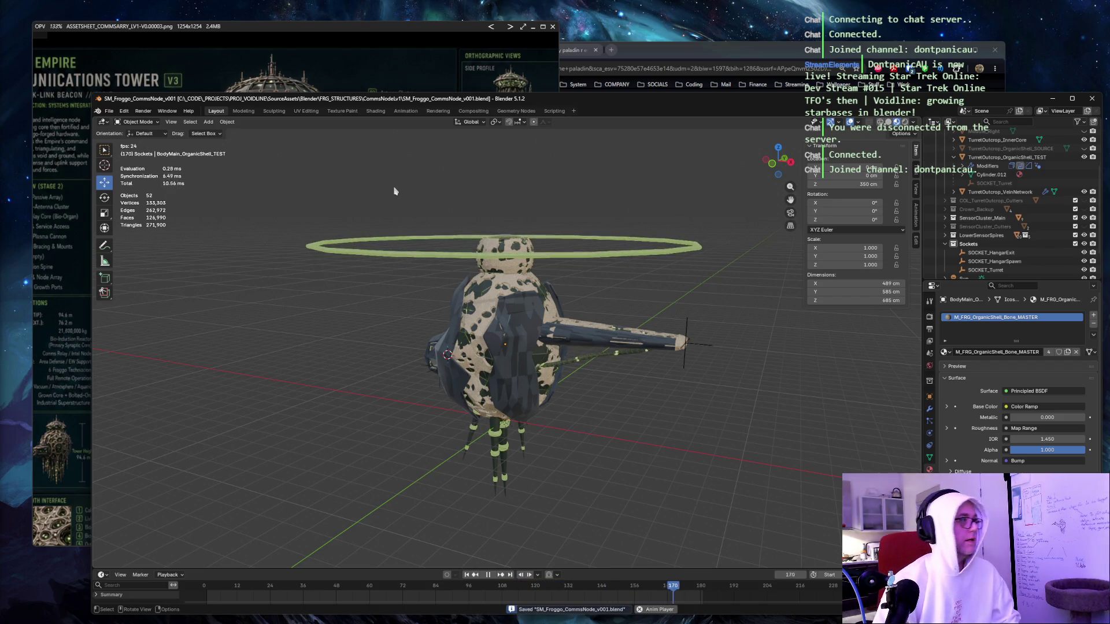
Close the reference image viewer window, then quit Blender.
{"action": "left_click", "coordinate": [552, 26]}
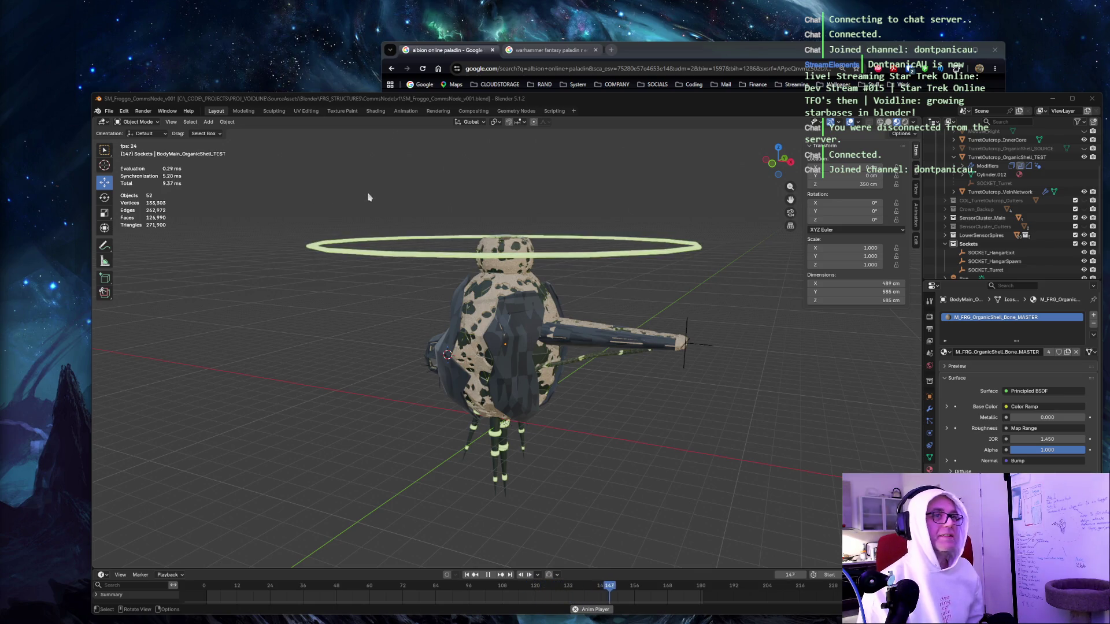
{"action": "left_click", "coordinate": [1092, 101]}
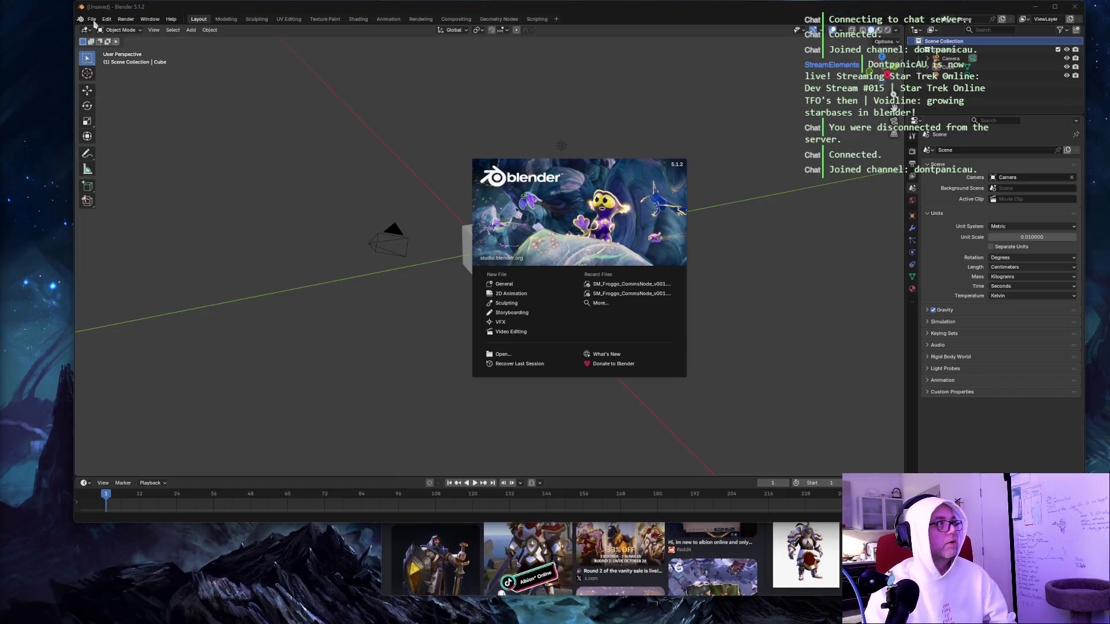
Open the File menu in the freshly restarted default Blender scene.
{"action": "left_click", "coordinate": [92, 19]}
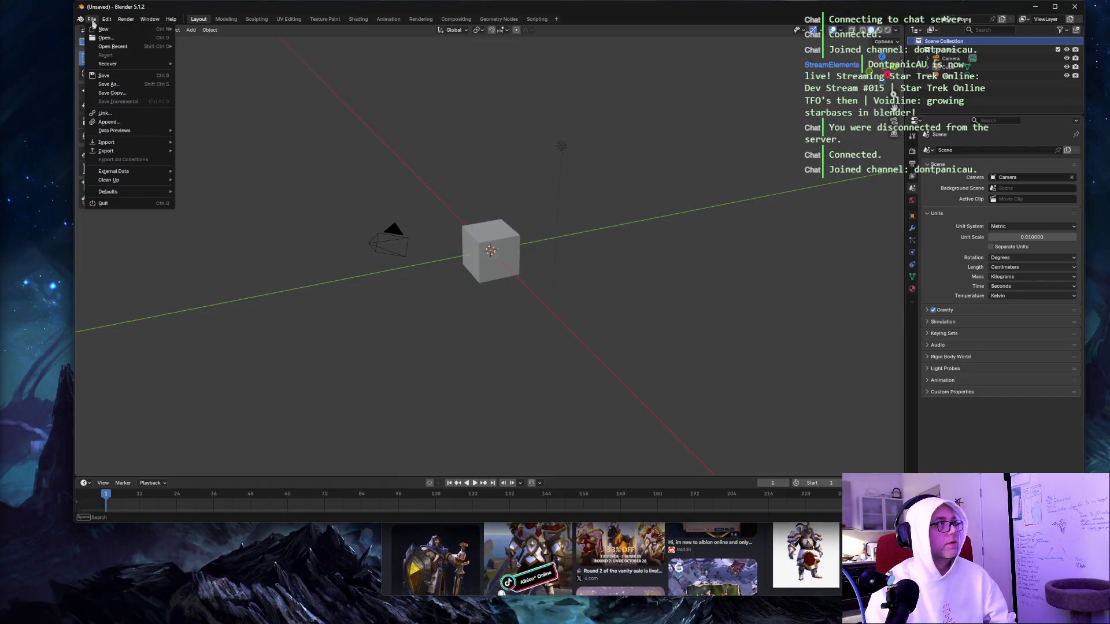
Open SM_Froggo_CommsNode_v001.blend from the File View.
{"action": "left_click", "coordinate": [103, 36]}
{"action": "double_click", "coordinate": [382, 187]}
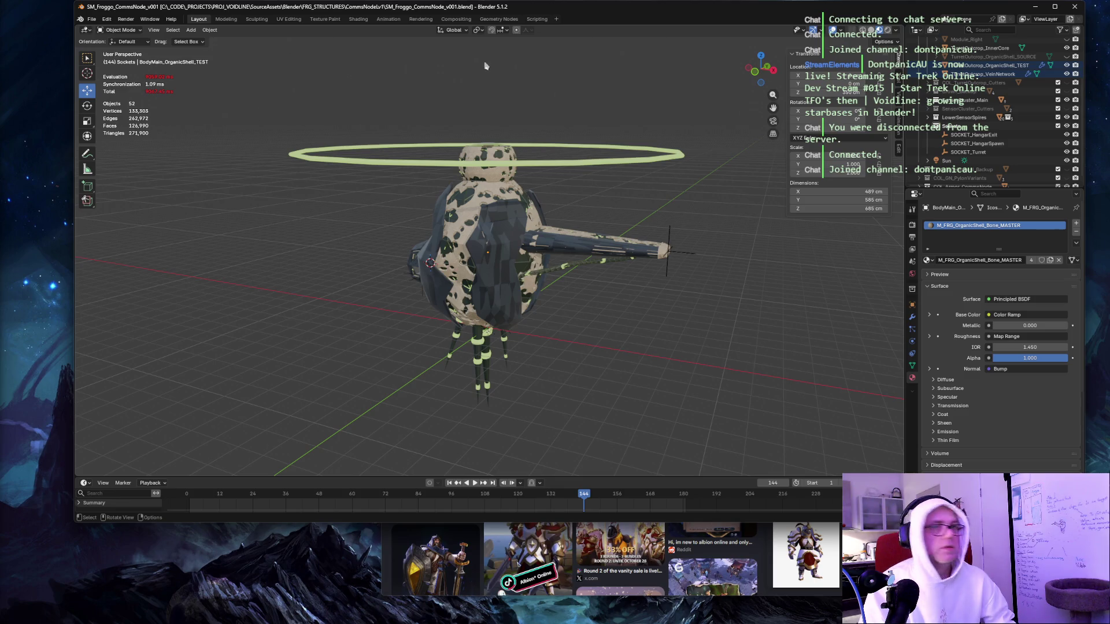
{"action": "scroll", "coordinate": [935, 93], "scroll_direction": "up", "scroll_amount": 5}
{"action": "scroll", "coordinate": [935, 94], "scroll_direction": "down", "scroll_amount": 4}
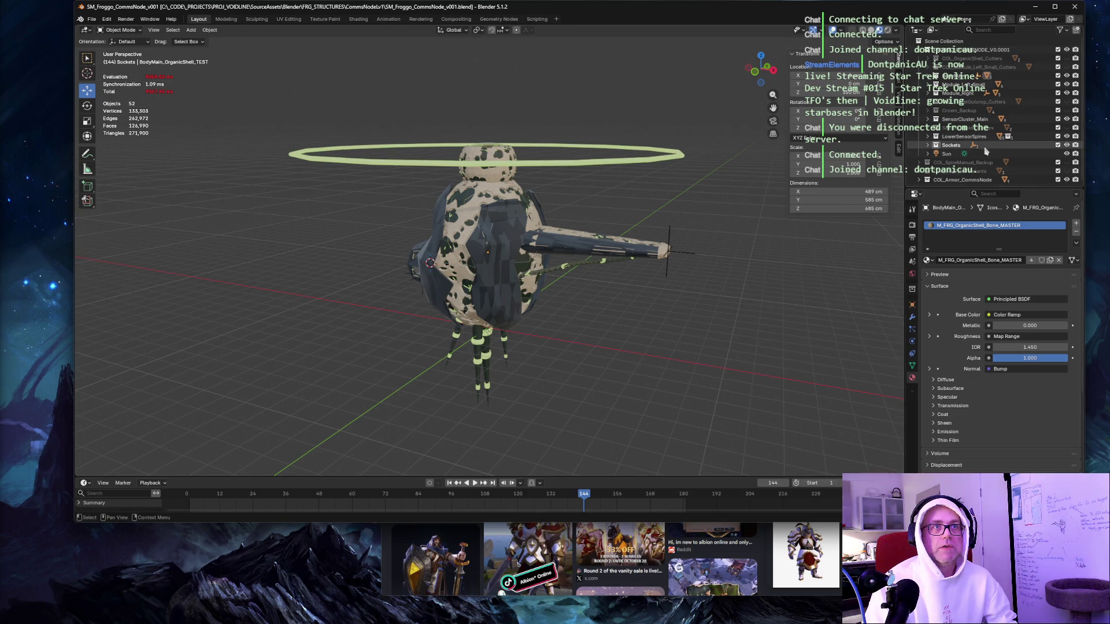
Select the LowerSensorSpires, Sockets, SensorCluster_Main, Module_Right and Module_Left_Small collections.
{"action": "left_click", "coordinate": [954, 137]}
{"action": "left_click", "coordinate": [951, 145], "text": "ctrl"}
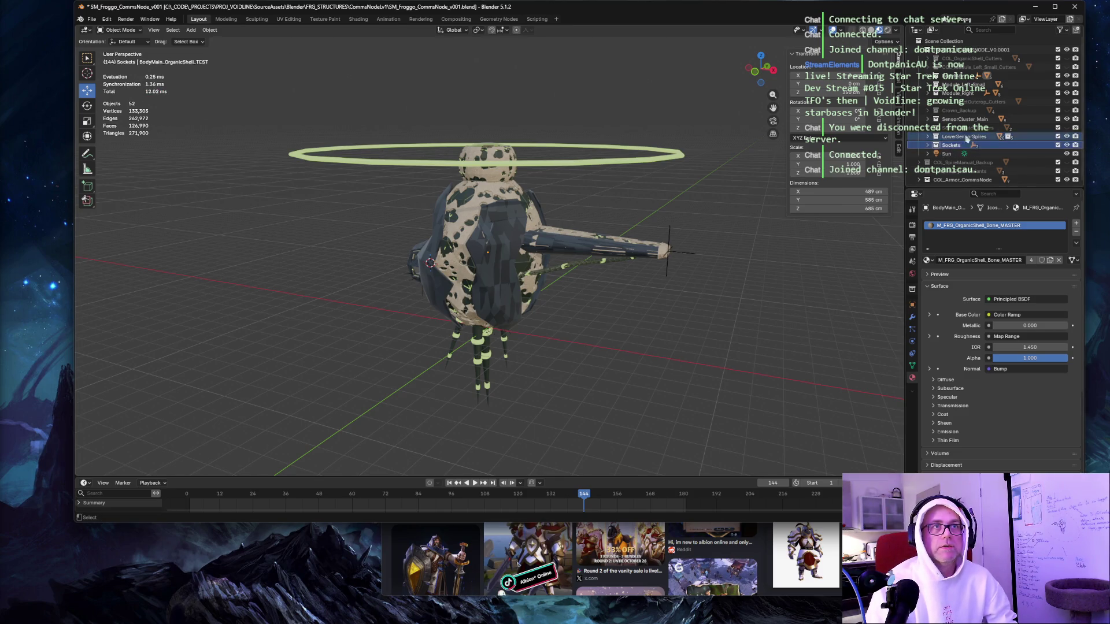
{"action": "left_click", "coordinate": [959, 119], "text": "ctrl"}
{"action": "left_click", "coordinate": [954, 93], "text": "ctrl"}
{"action": "left_click", "coordinate": [928, 94]}
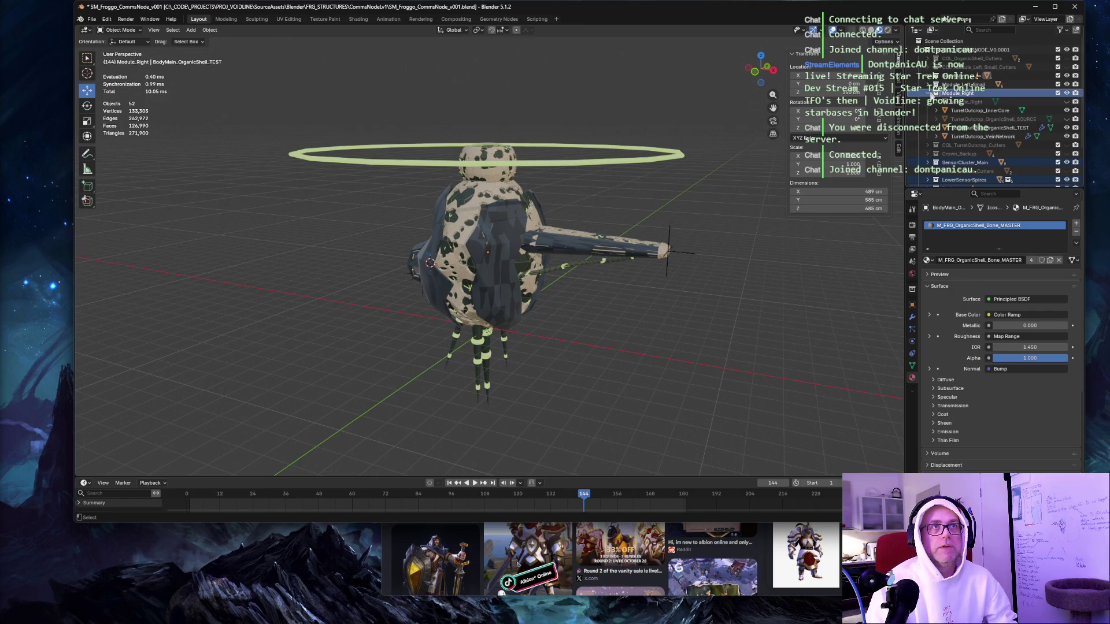
{"action": "left_click", "coordinate": [928, 94]}
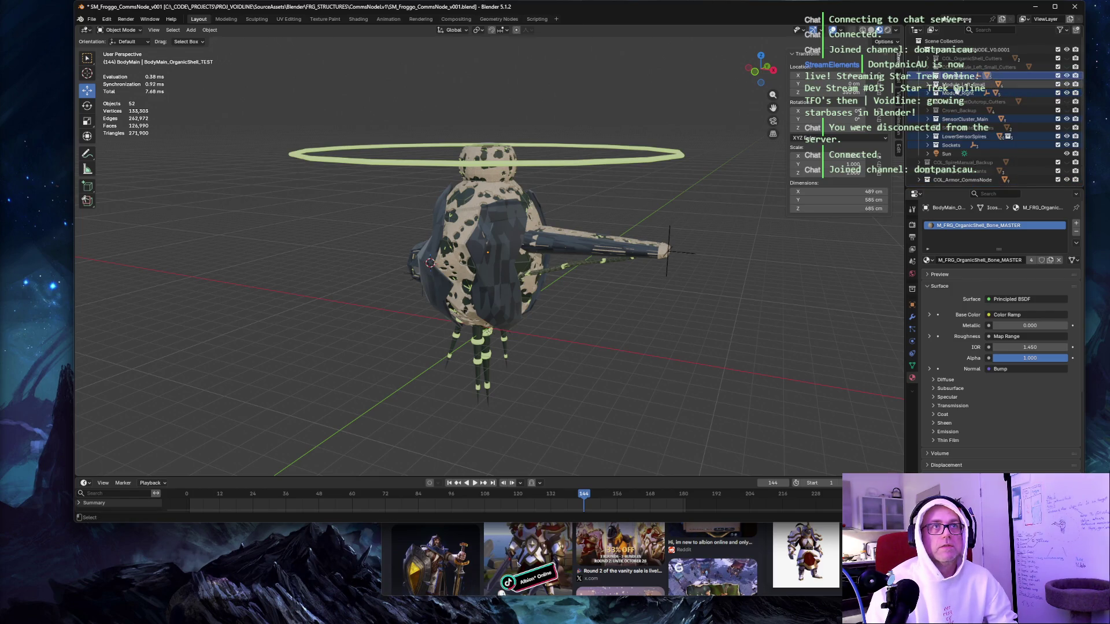
{"action": "left_click", "coordinate": [960, 85]}
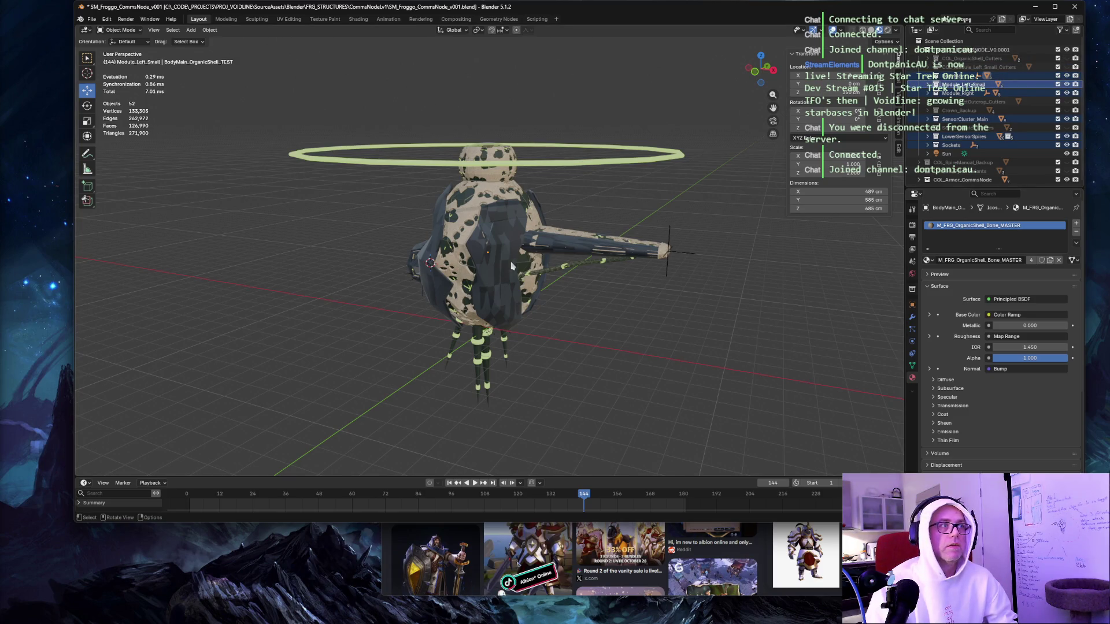
Apply scale to the selected station modules.
{"action": "key", "text": "shift+a"}
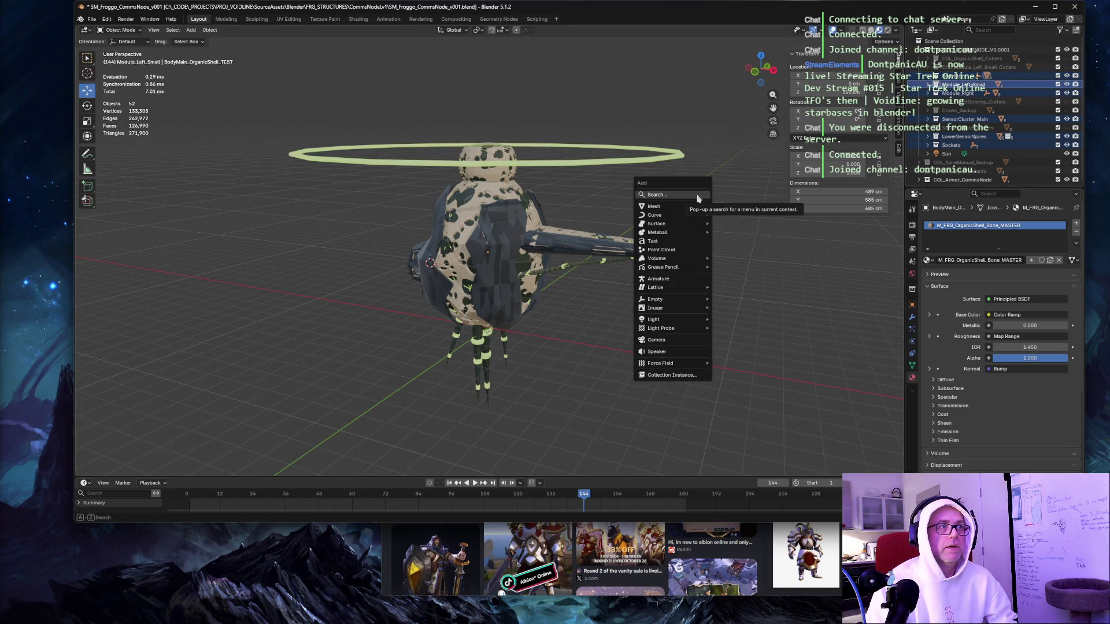
{"action": "key", "text": "ctrl+a"}
{"action": "left_click", "coordinate": [718, 174]}
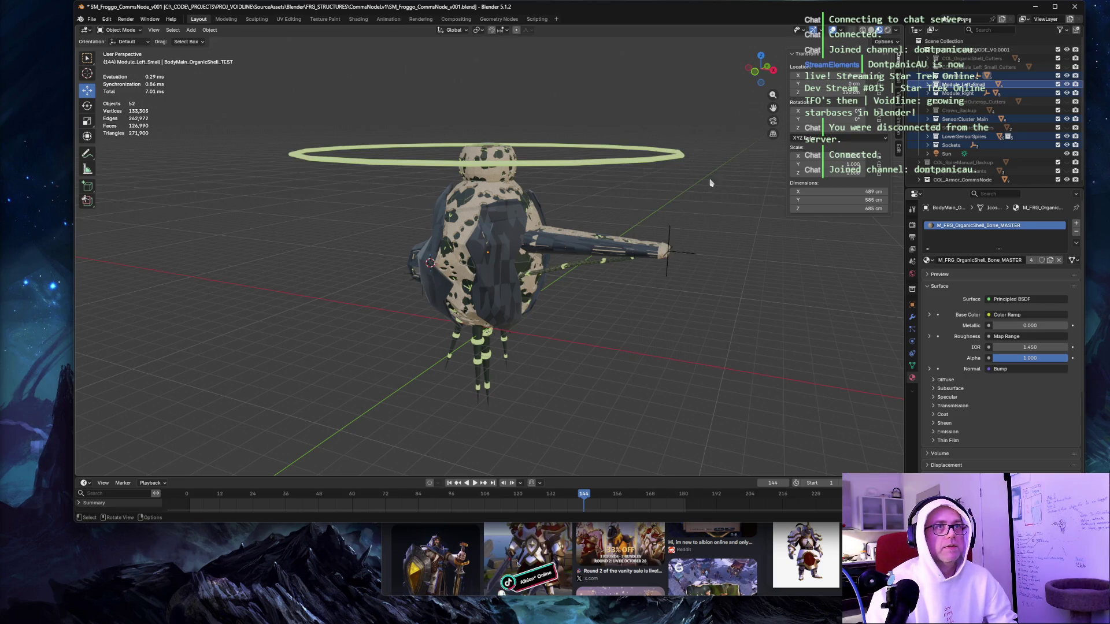
{"action": "left_click", "coordinate": [957, 137]}
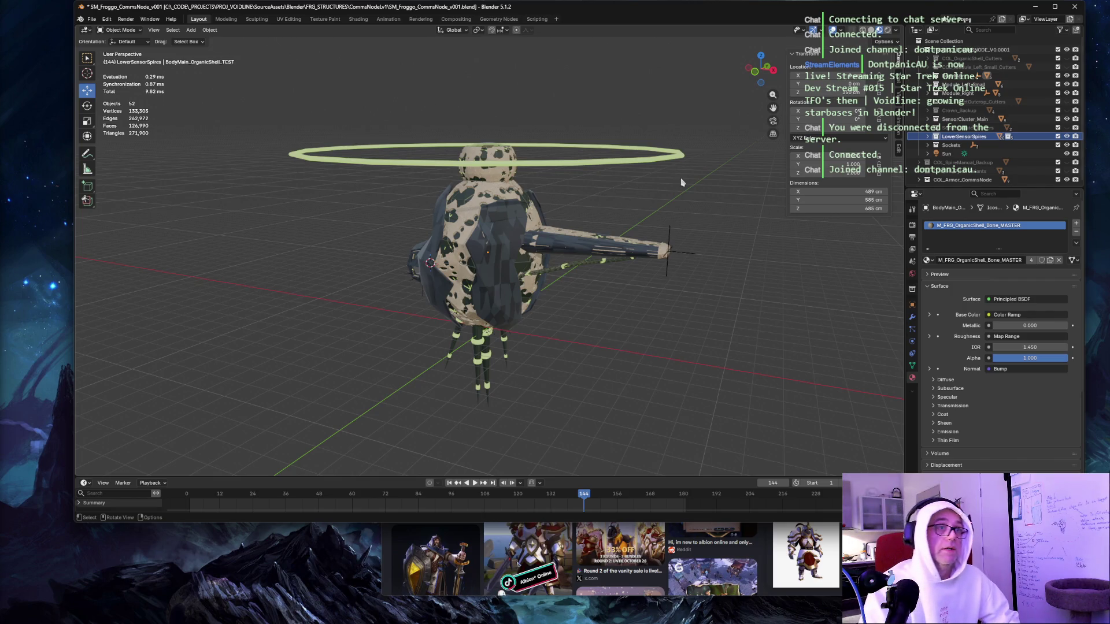
{"action": "mouse_move", "coordinate": [687, 174]}
{"action": "left_mouse_down"}
{"action": "mouse_move", "coordinate": [719, 153]}
{"action": "mouse_move", "coordinate": [661, 193]}
{"action": "left_mouse_up"}
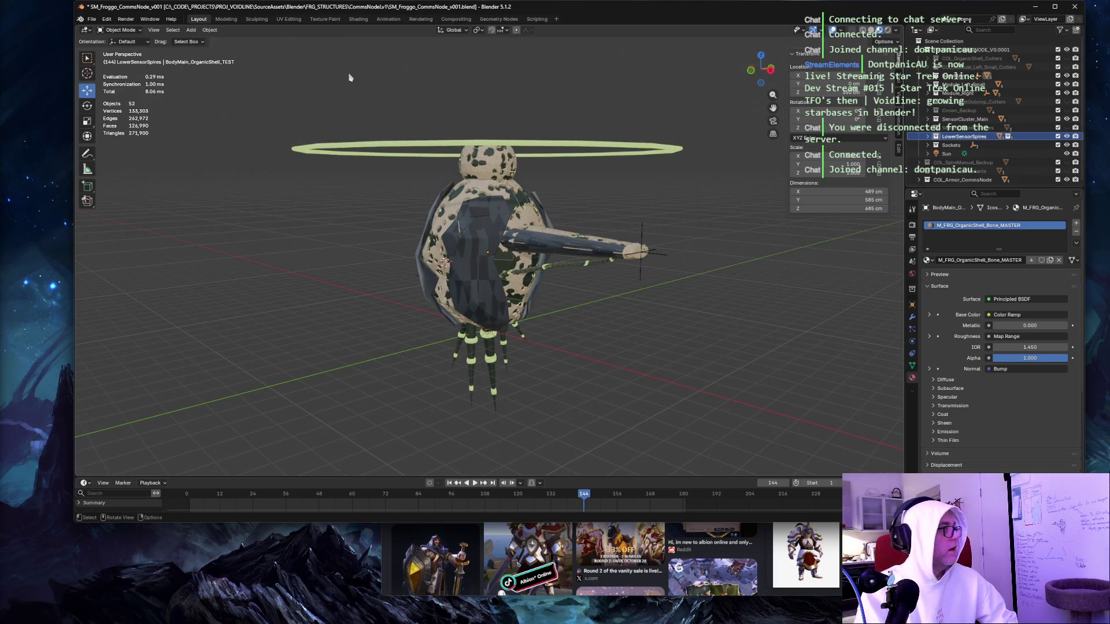
{"action": "left_click", "coordinate": [93, 21]}
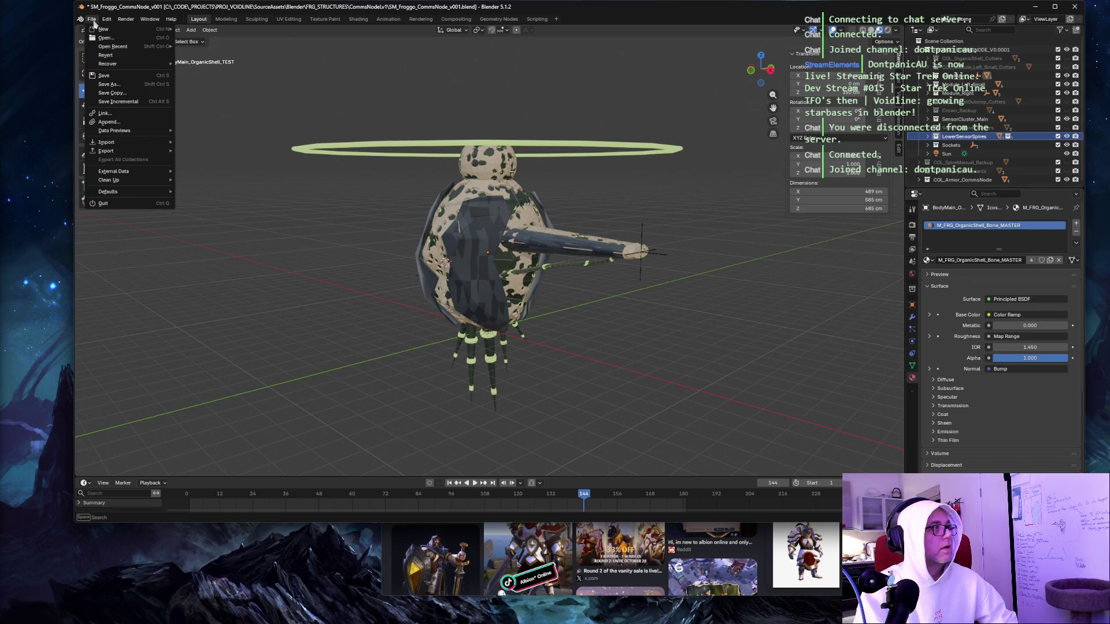
Bring up the File > Export > FBX (.fbx) settings for the comms node.
{"action": "mouse_move", "coordinate": [131, 154]}
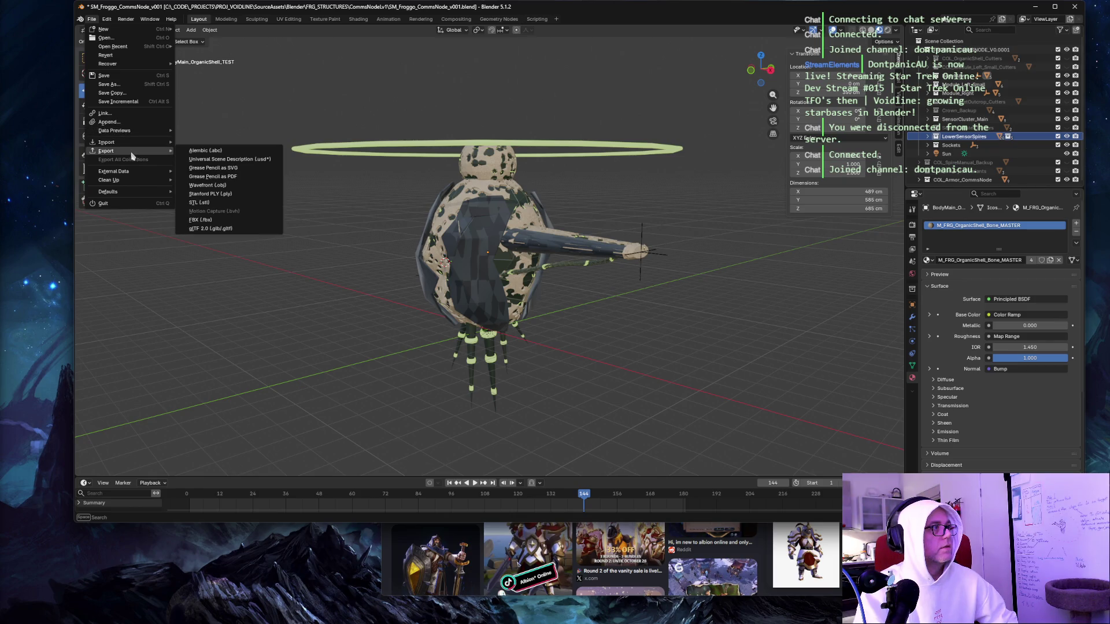
{"action": "left_click", "coordinate": [242, 222]}
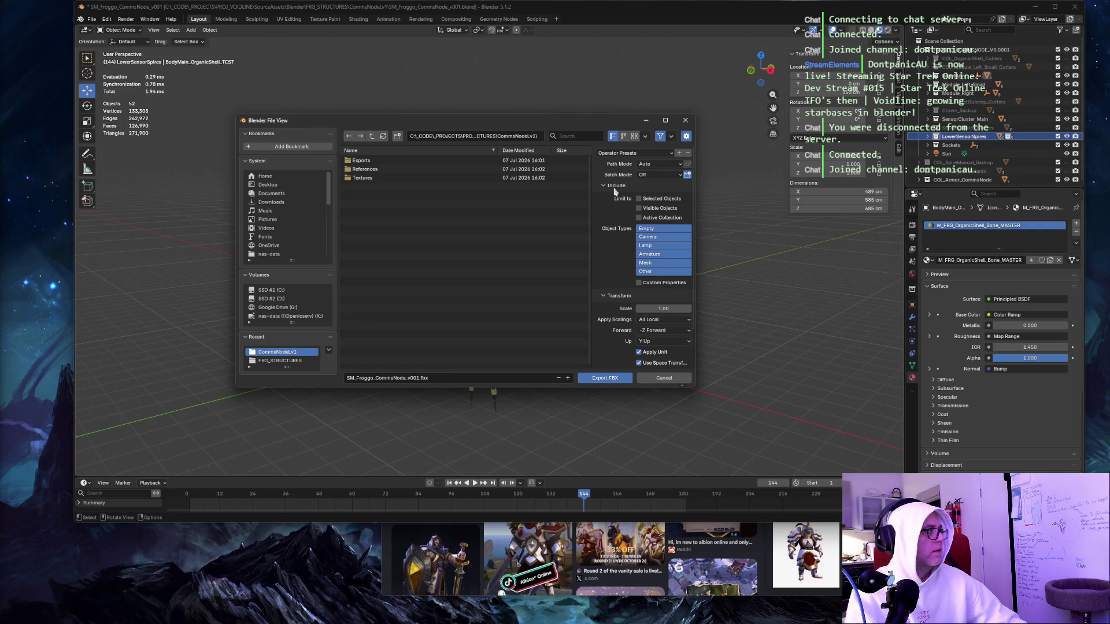
{"action": "left_click", "coordinate": [685, 121]}
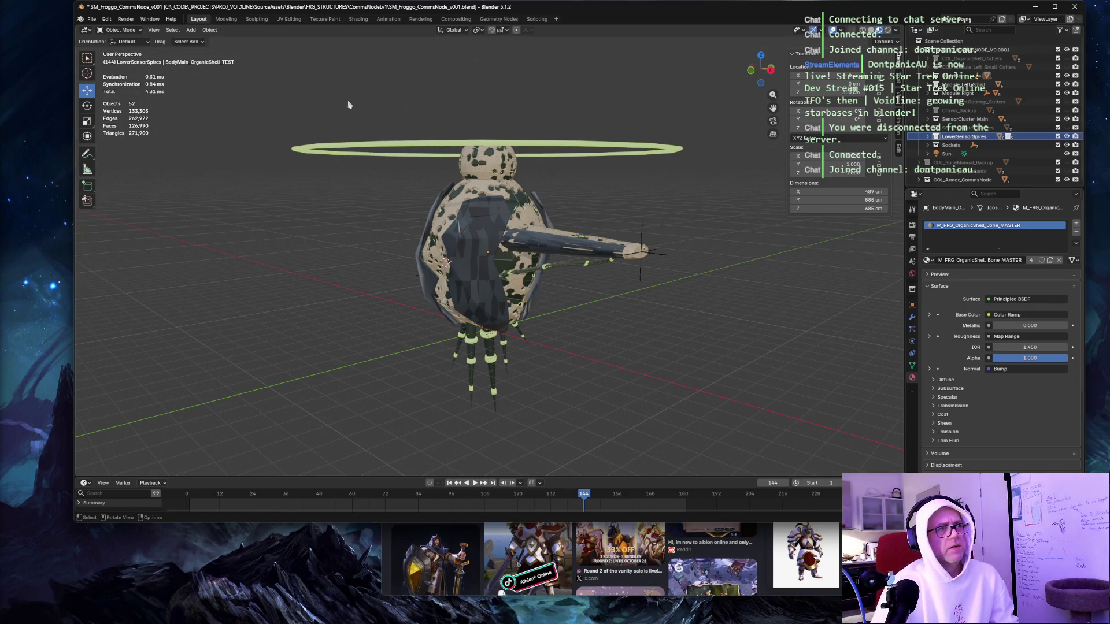
{"action": "mouse_move", "coordinate": [349, 104]}
{"action": "left_mouse_down"}
{"action": "mouse_move", "coordinate": [360, 114]}
{"action": "mouse_move", "coordinate": [345, 107]}
{"action": "left_mouse_up"}
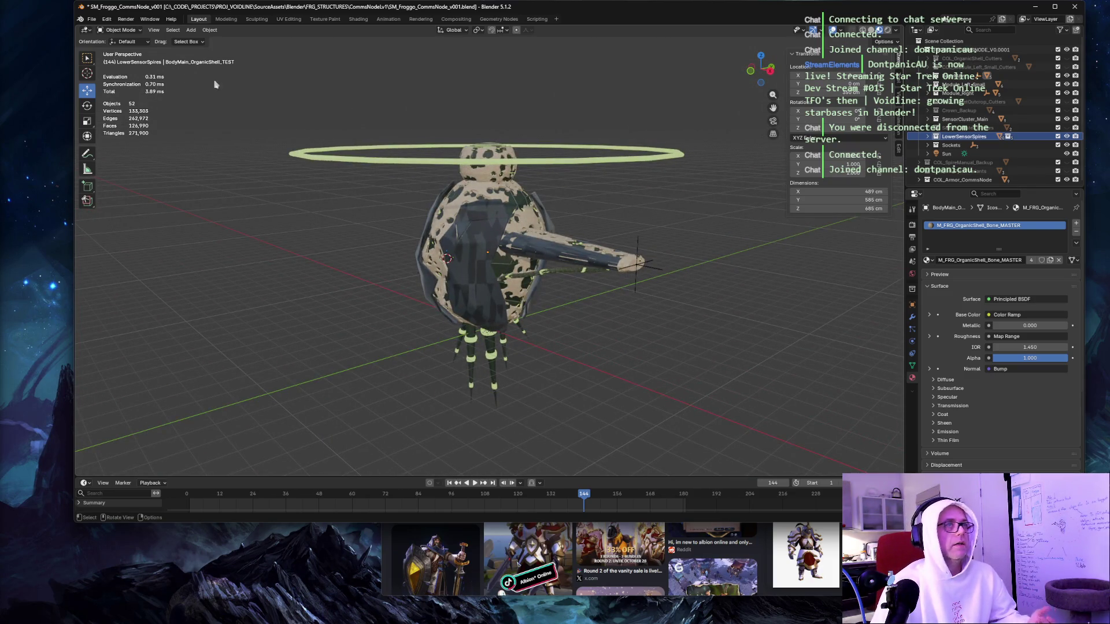
{"action": "left_click", "coordinate": [92, 19]}
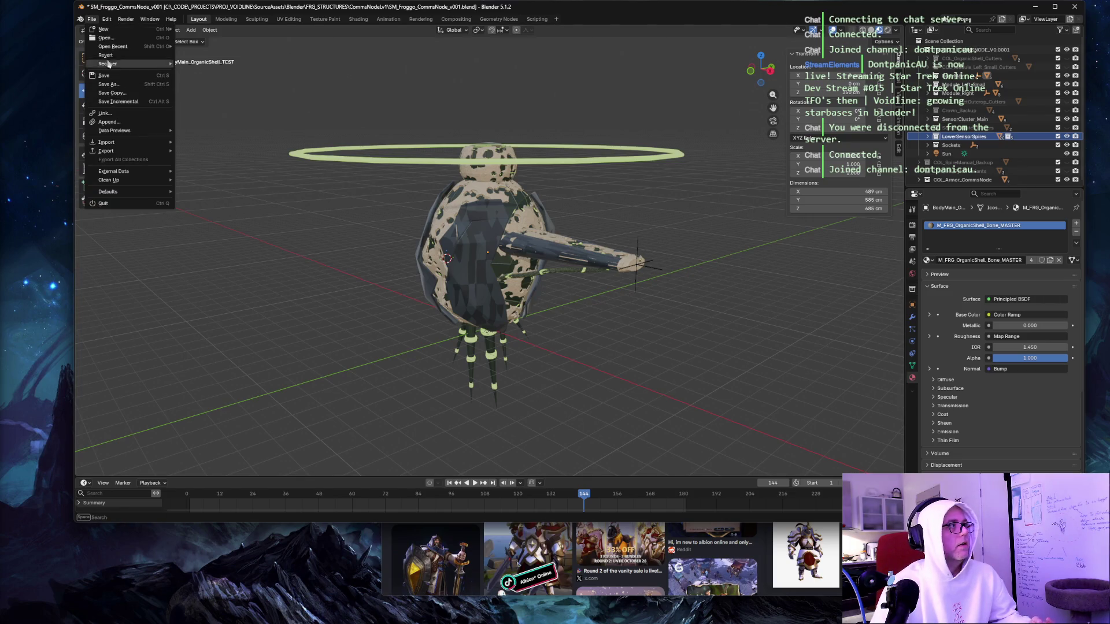
{"action": "mouse_move", "coordinate": [138, 152]}
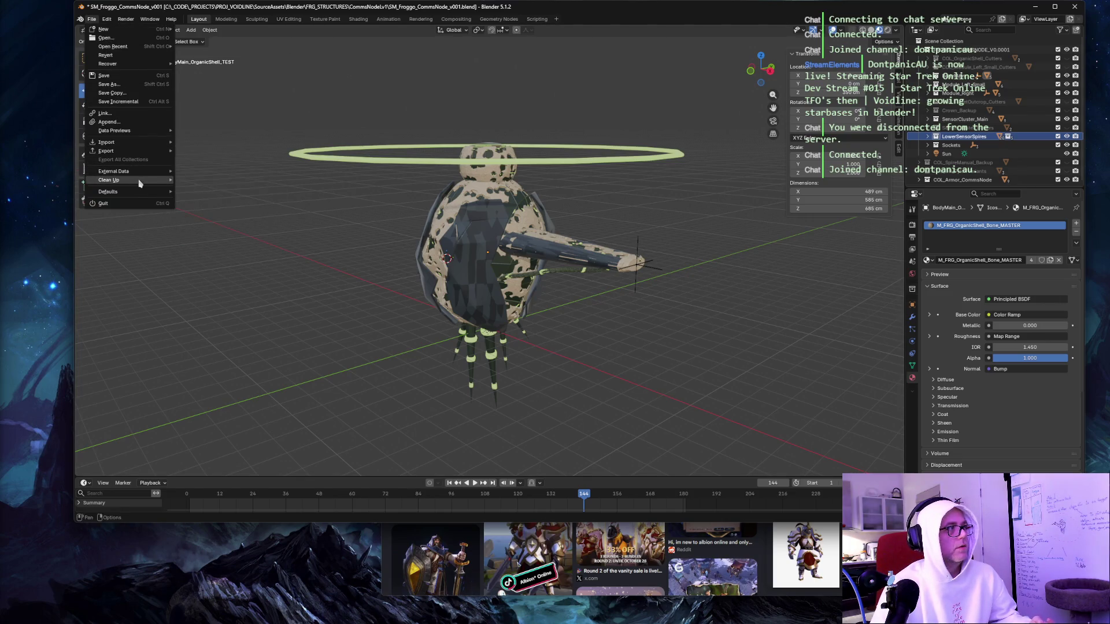
{"action": "mouse_move", "coordinate": [139, 182]}
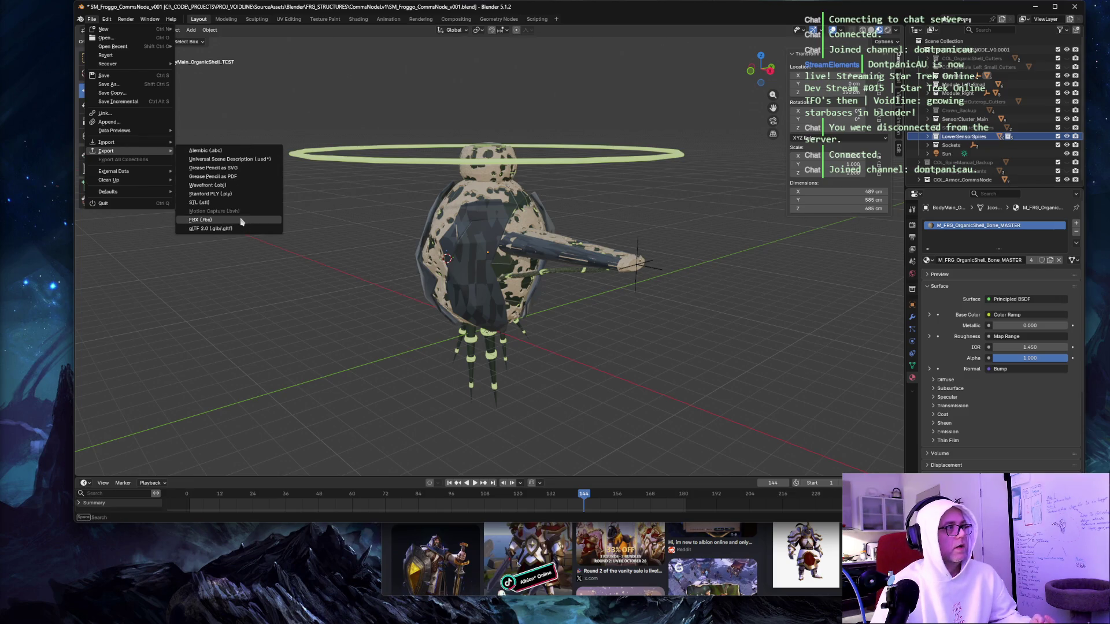
{"action": "left_click", "coordinate": [242, 222]}
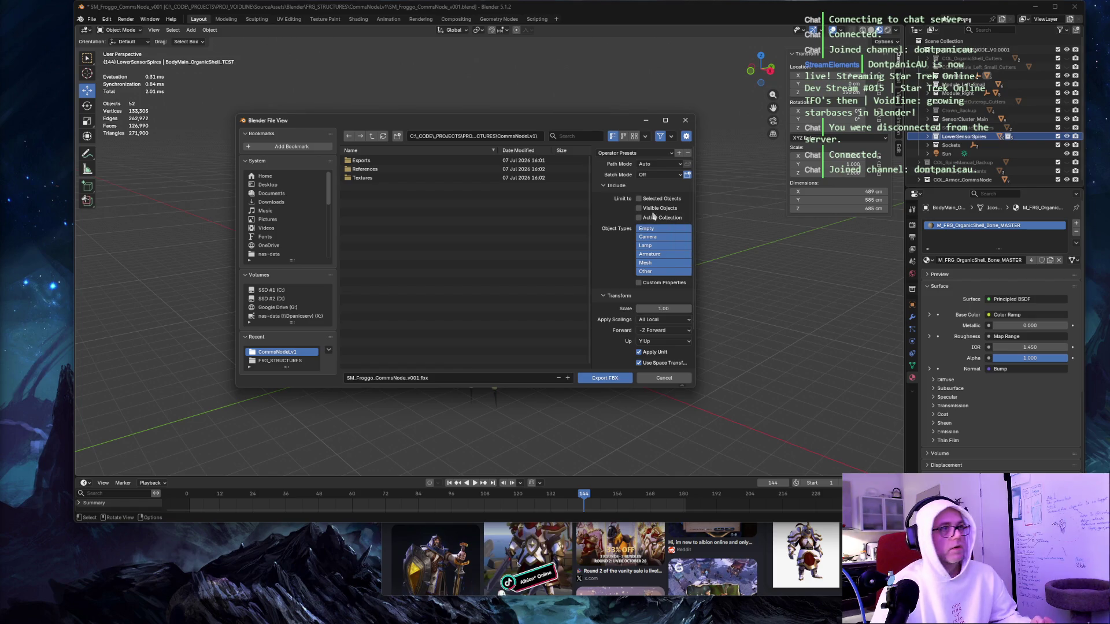
Limit the FBX export to visible objects with -Y Forward and Z Up axes.
{"action": "left_click", "coordinate": [639, 208]}
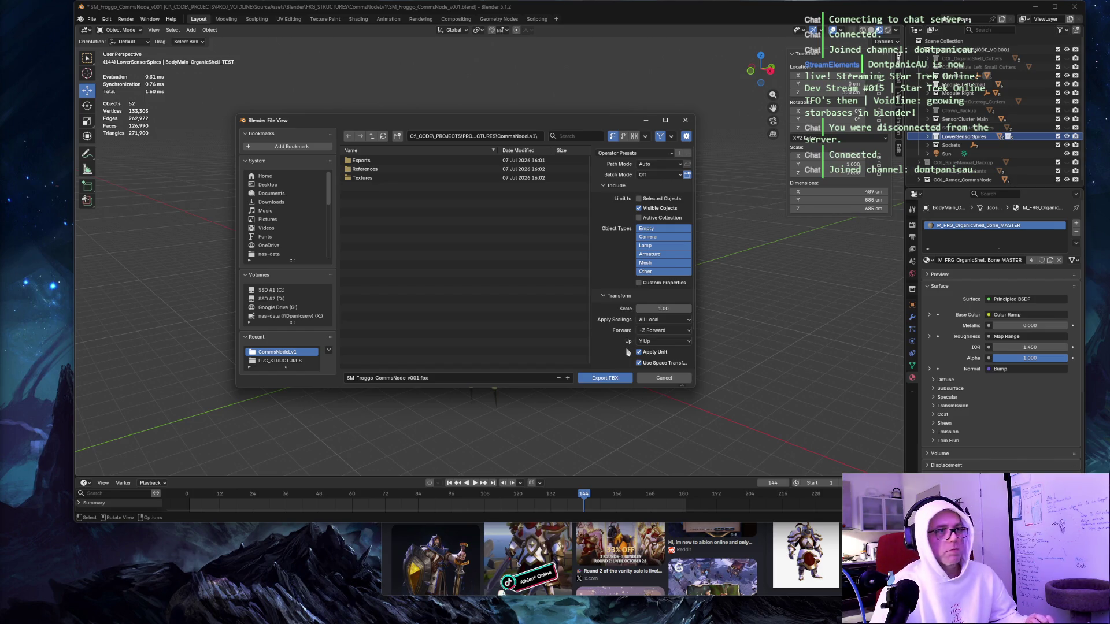
{"action": "left_click", "coordinate": [661, 332]}
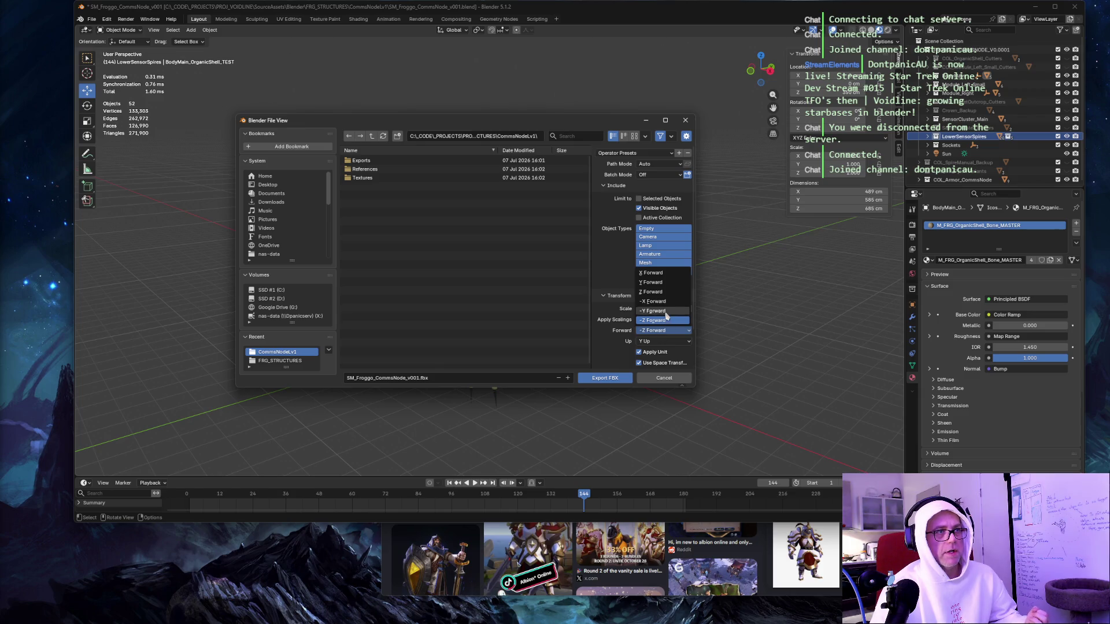
{"action": "left_click", "coordinate": [655, 311]}
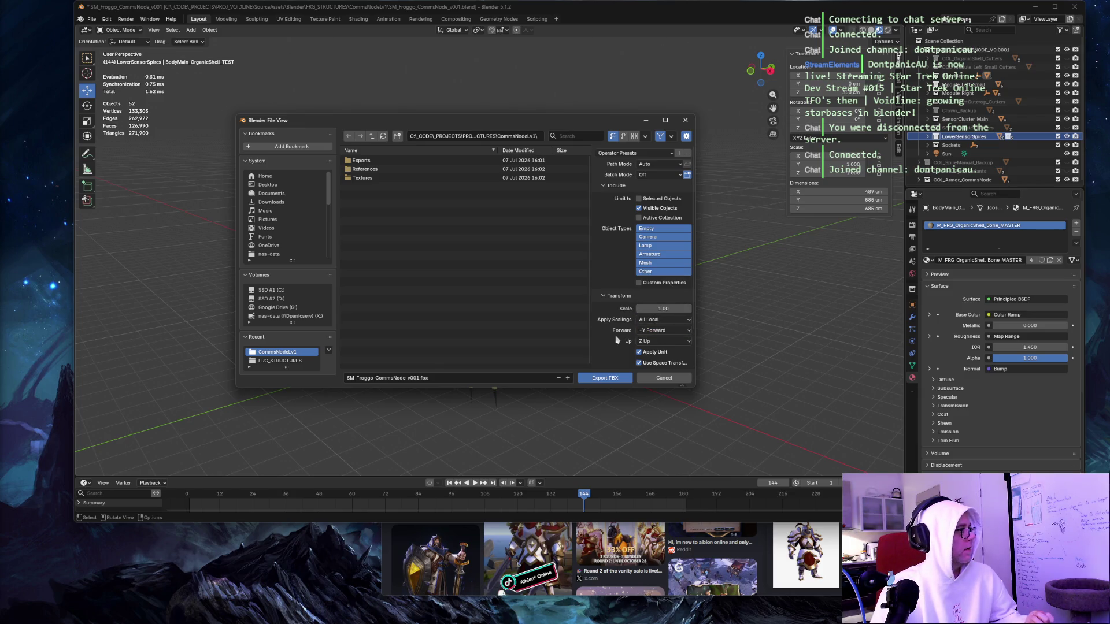
{"action": "left_click", "coordinate": [659, 344]}
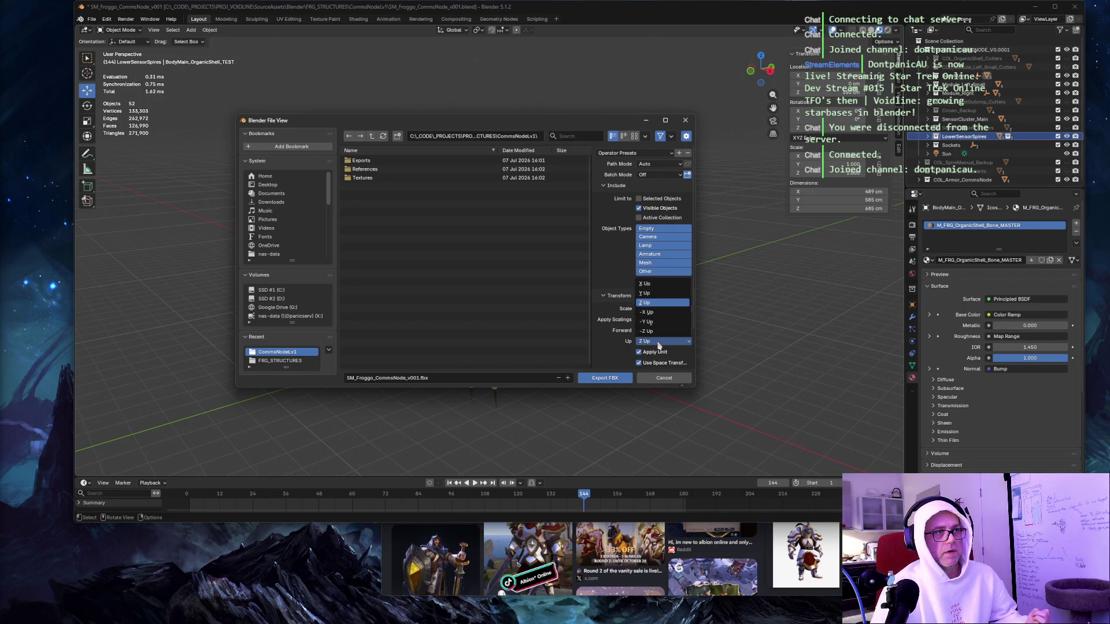
{"action": "left_click", "coordinate": [658, 345]}
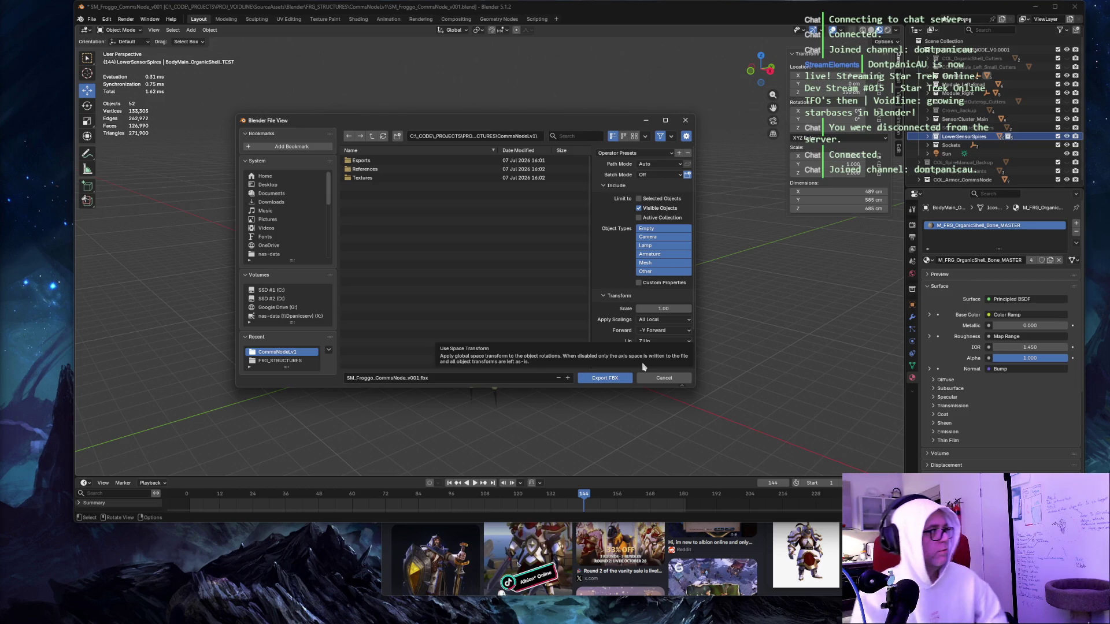
Expand the Geometry and Armature sections and stretch the export window to full height.
{"action": "scroll", "coordinate": [625, 284], "scroll_direction": "down", "scroll_amount": 3}
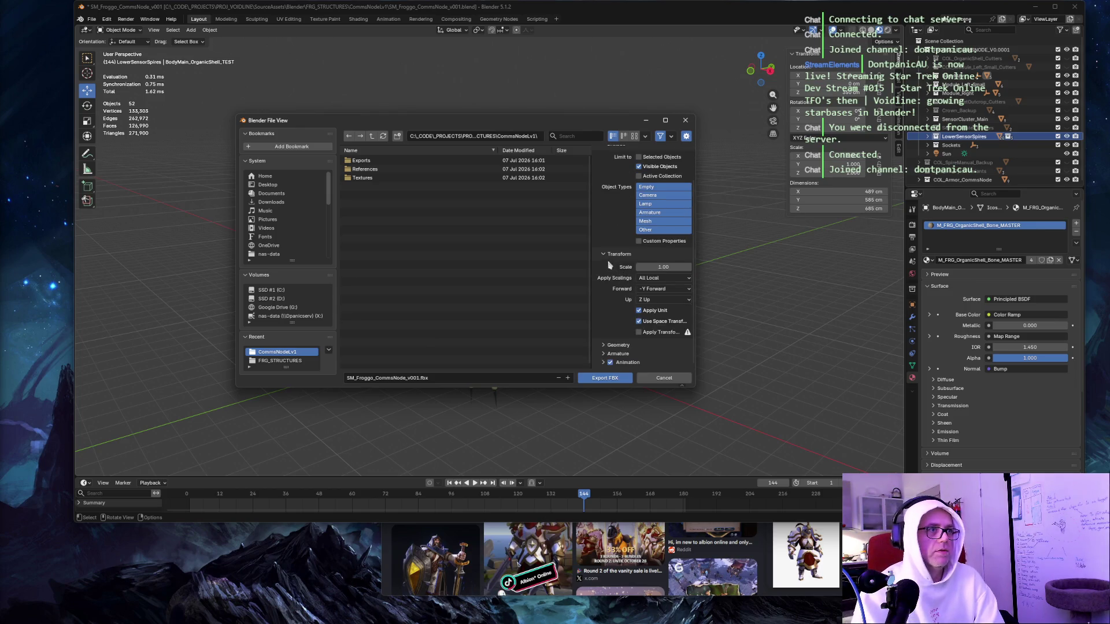
{"action": "left_click", "coordinate": [603, 345]}
{"action": "scroll", "coordinate": [607, 344], "scroll_direction": "down", "scroll_amount": 5}
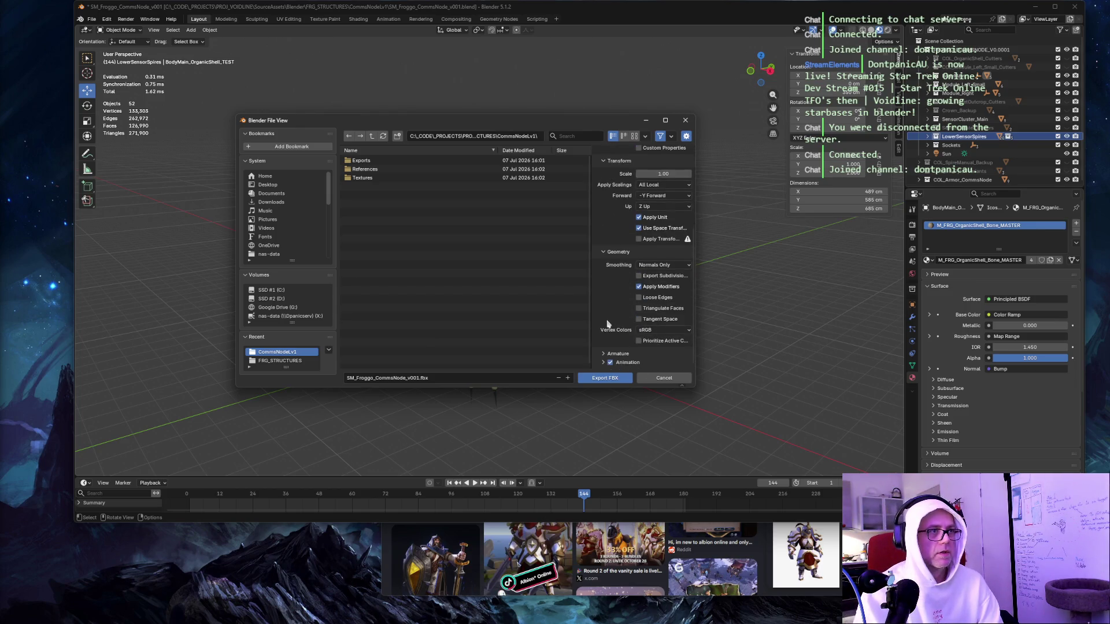
{"action": "left_click", "coordinate": [604, 354]}
{"action": "scroll", "coordinate": [607, 336], "scroll_direction": "down", "scroll_amount": 2}
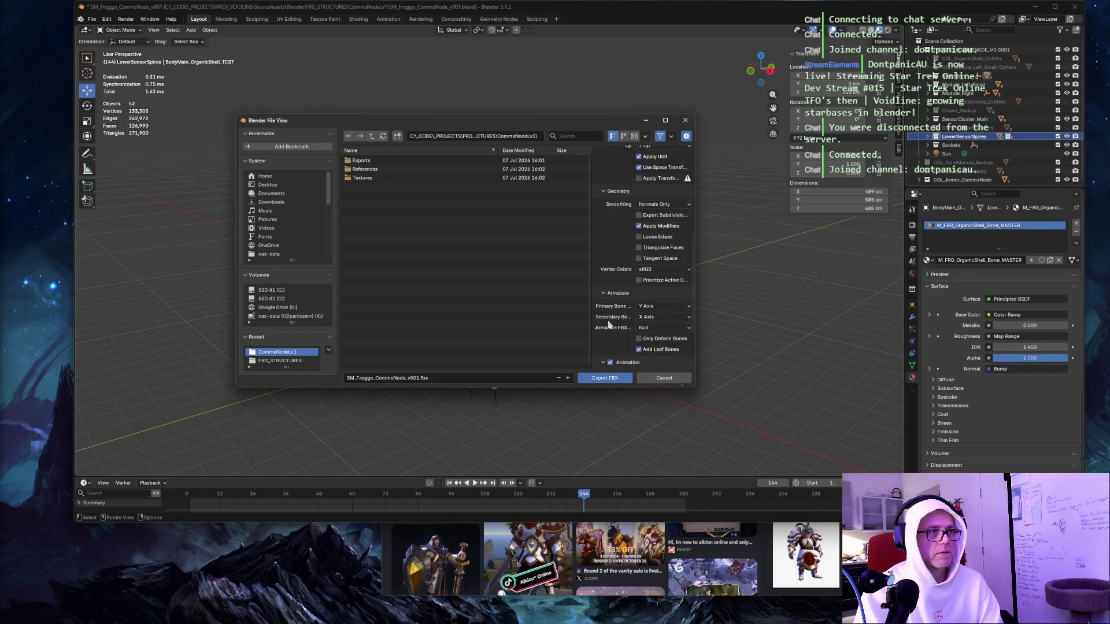
{"action": "scroll", "coordinate": [608, 325], "scroll_direction": "up", "scroll_amount": 7}
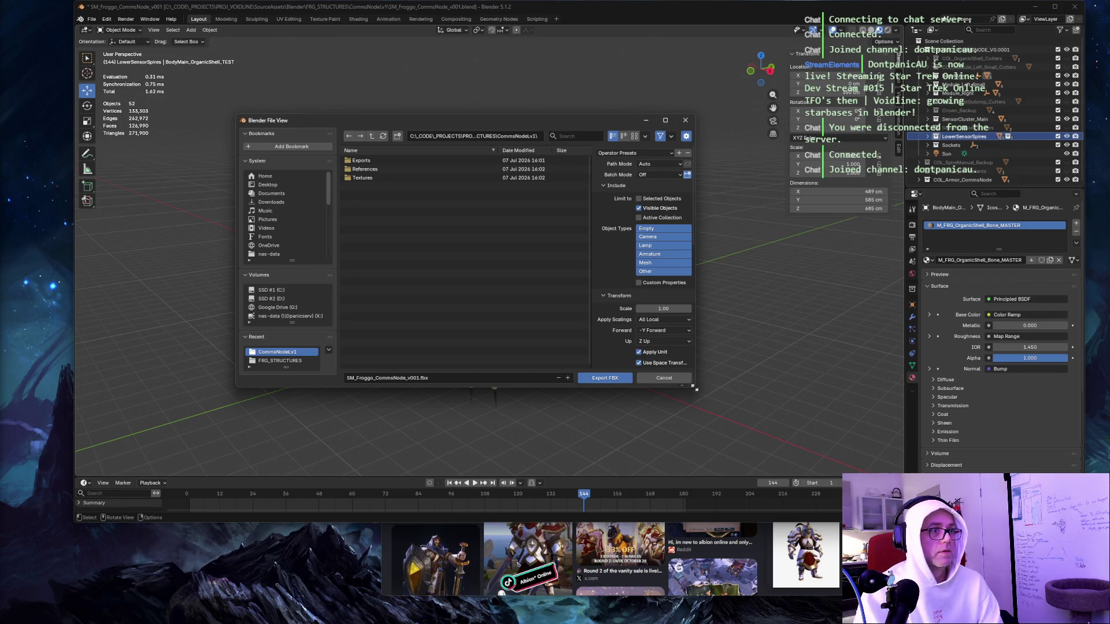
{"action": "left_click_drag", "start_coordinate": [696, 390], "coordinate": [799, 590]}
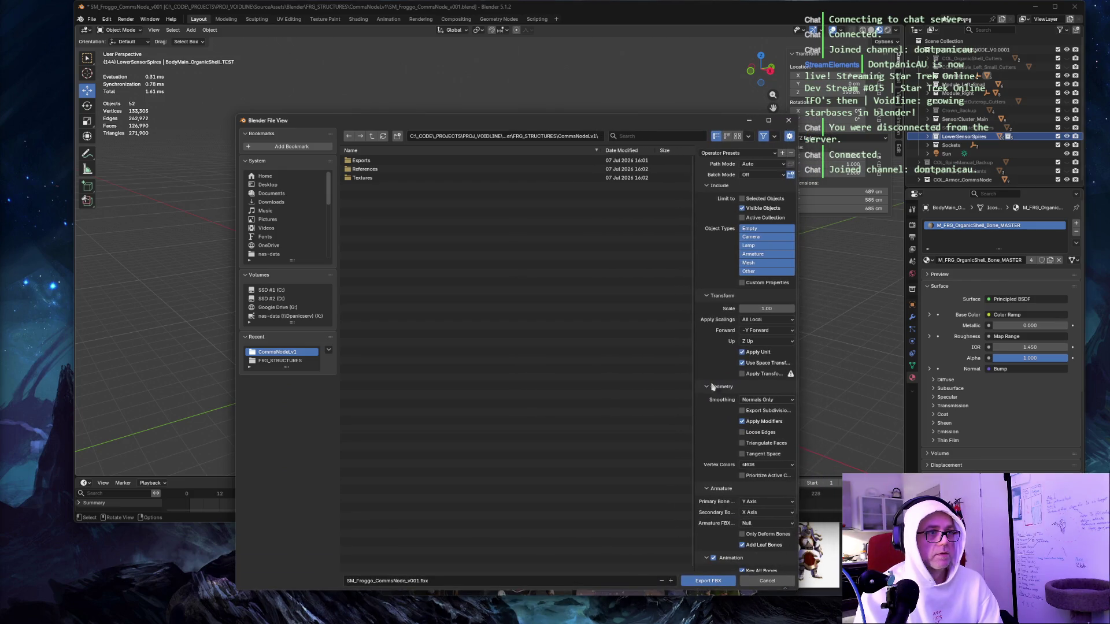
{"action": "double_click", "coordinate": [648, 115]}
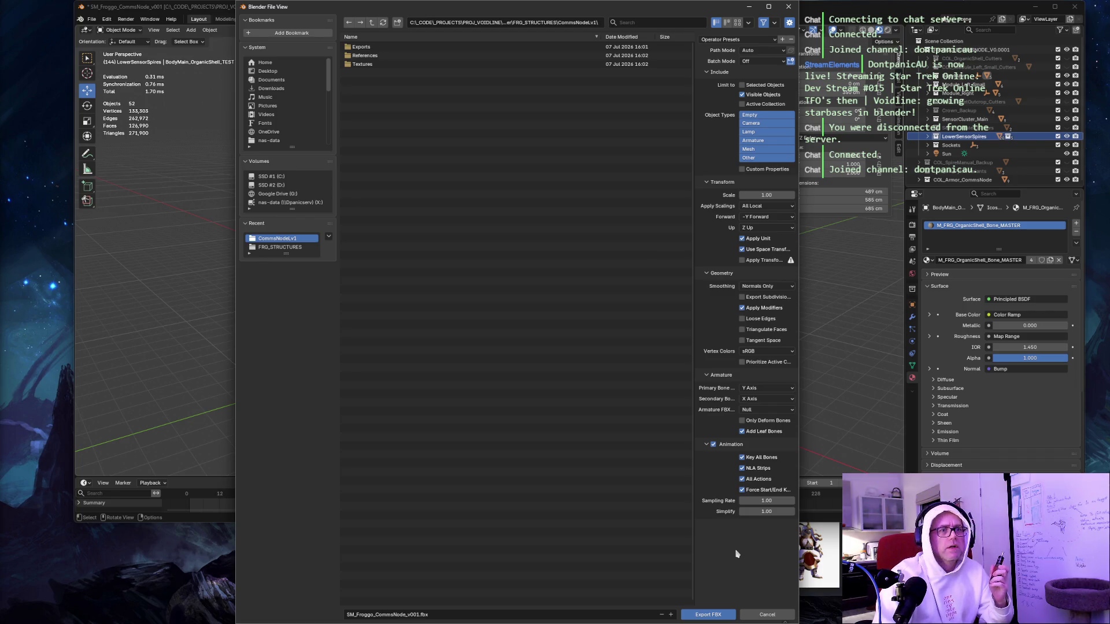
{"action": "key", "text": "alt+Tab"}
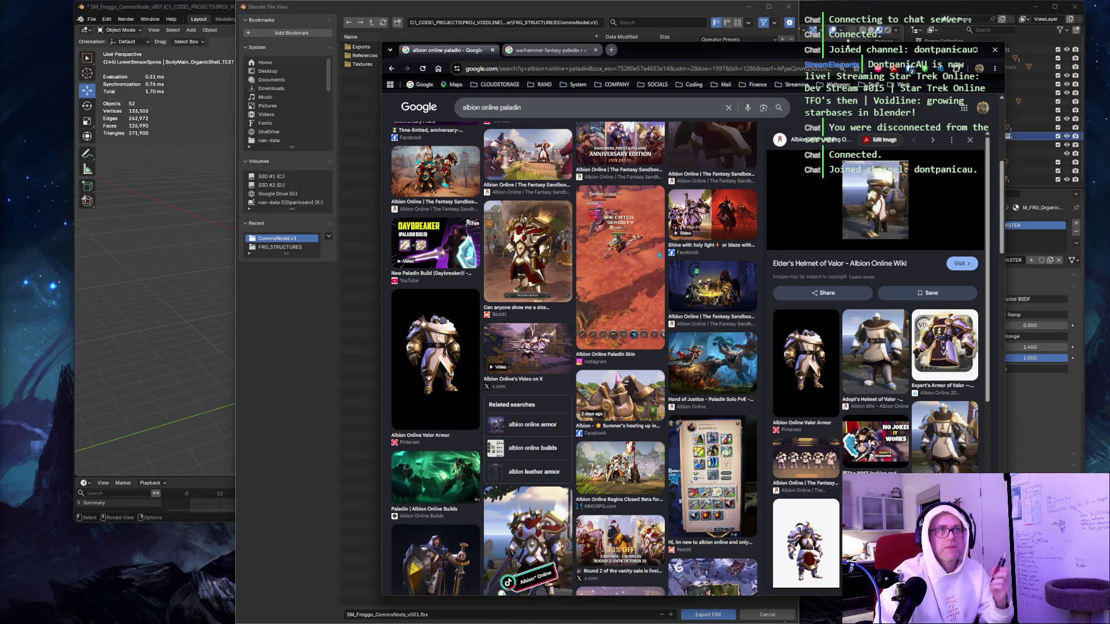
Minimize the Chrome paladin image search to return to Blender's FBX export window.
{"action": "left_click", "coordinate": [995, 49]}
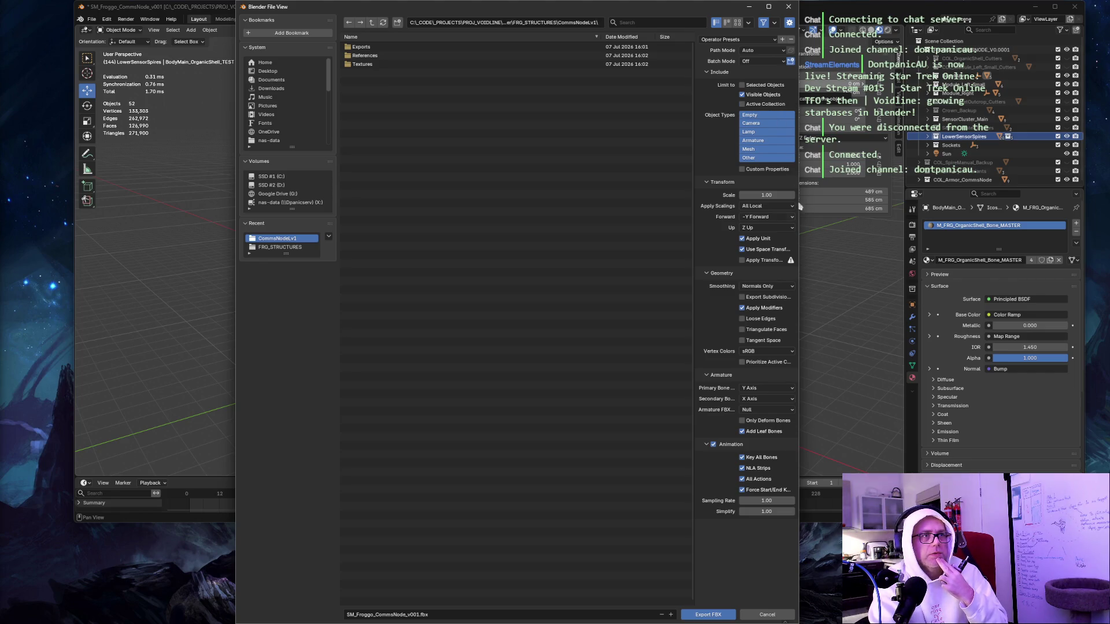
Turn on Apply Transform and turn off Add Leaf Bones and Animation.
{"action": "left_click", "coordinate": [745, 260]}
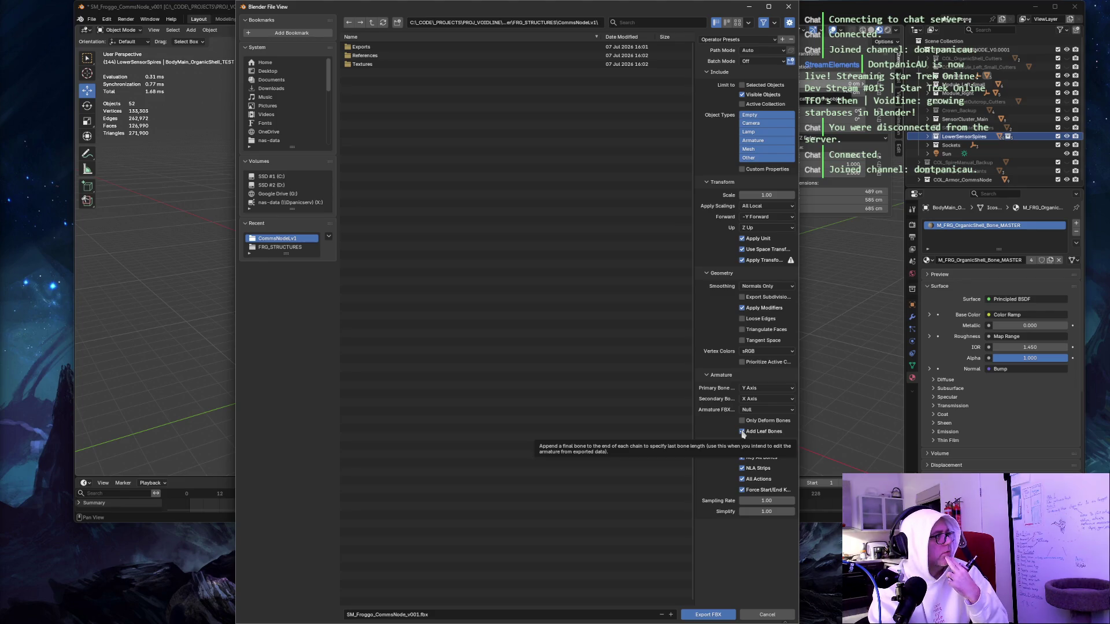
{"action": "left_click", "coordinate": [742, 432]}
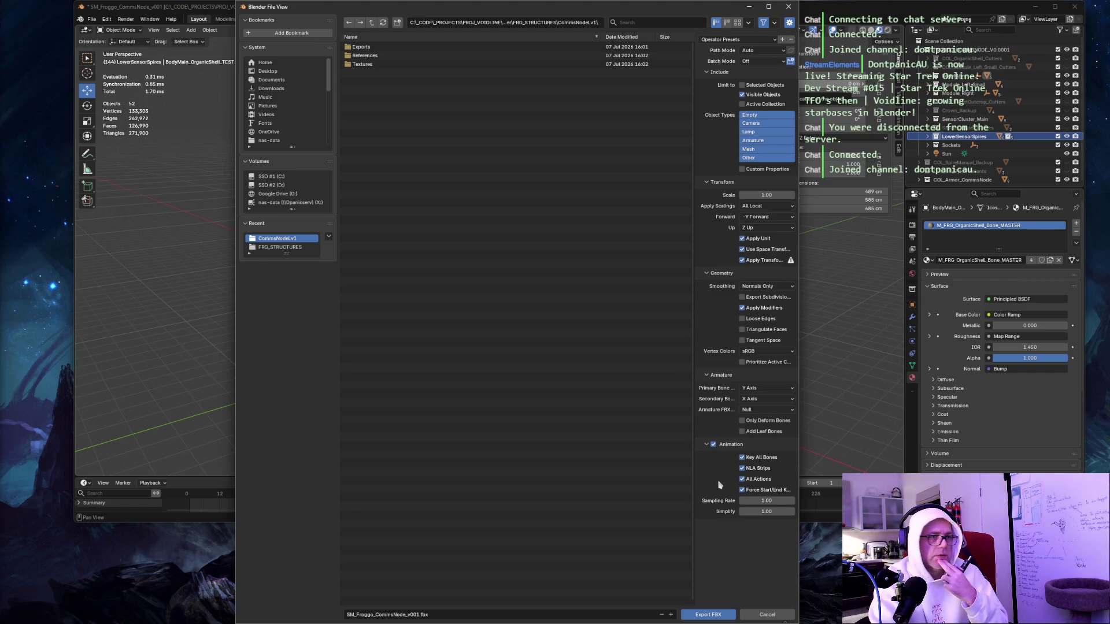
{"action": "left_click", "coordinate": [714, 445]}
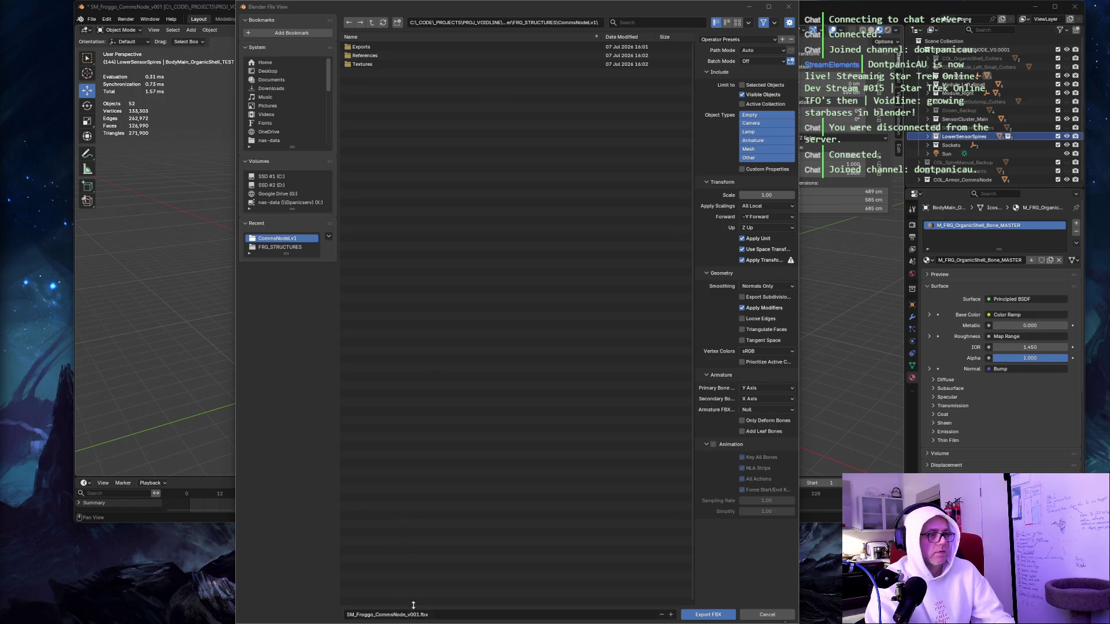
Name the file SM_Froggo_CommsNode_v001_TEST.fbx and export it.
{"action": "left_click", "coordinate": [440, 617]}
{"action": "type", "text": "SM_Froggo_CommsNode_v002_TEST"}
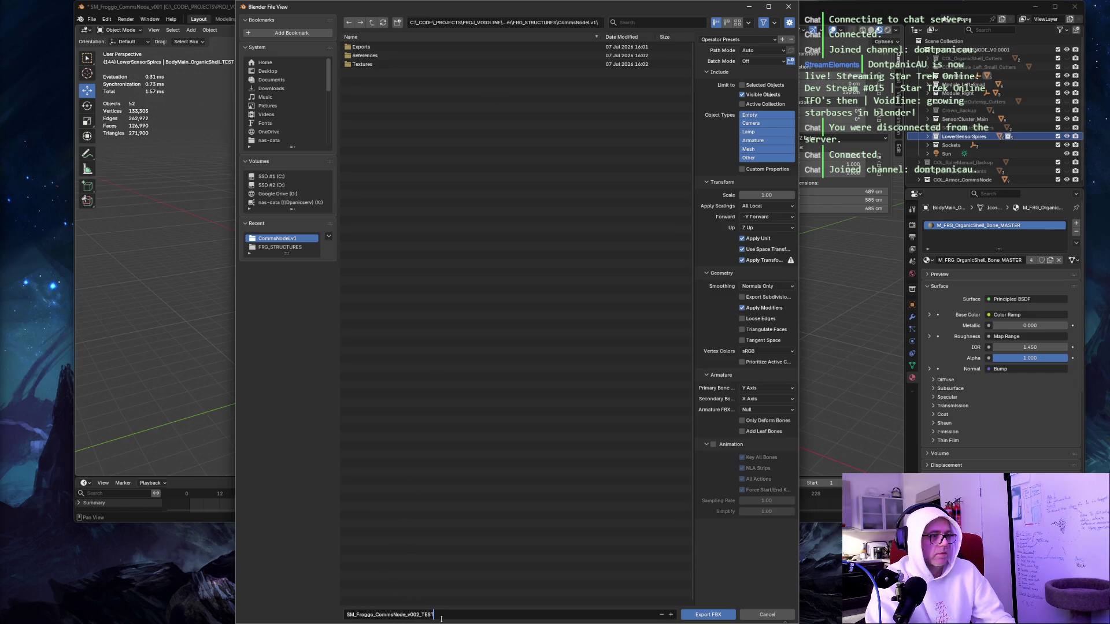
{"action": "type", "text": ".fbx"}
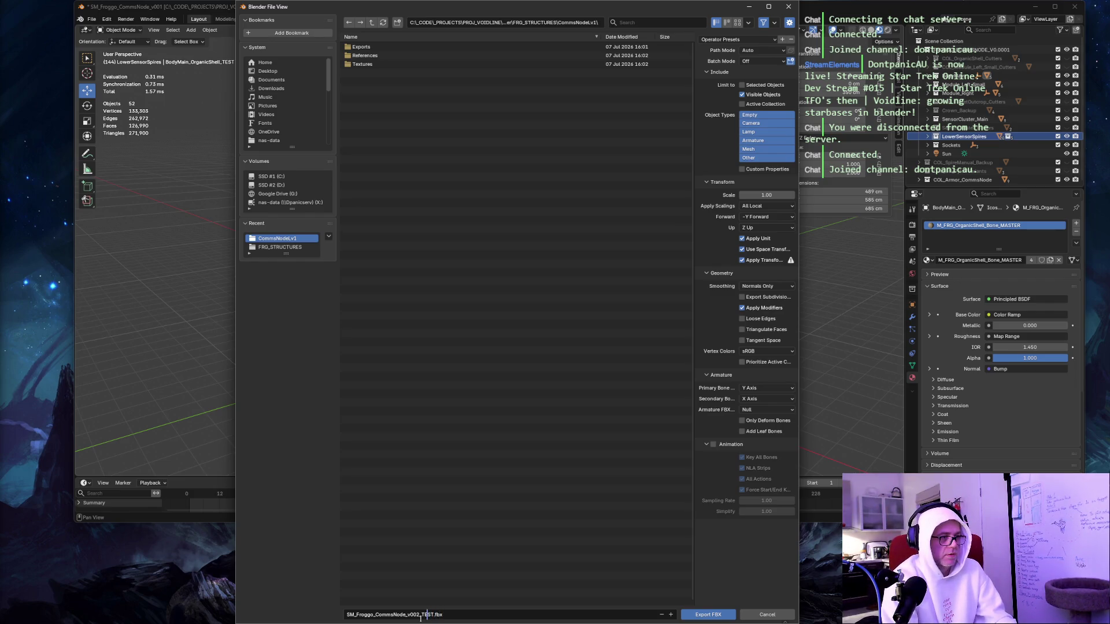
{"action": "left_click", "coordinate": [420, 618]}
{"action": "key", "text": "BackSpace"}
{"action": "type", "text": "1"}
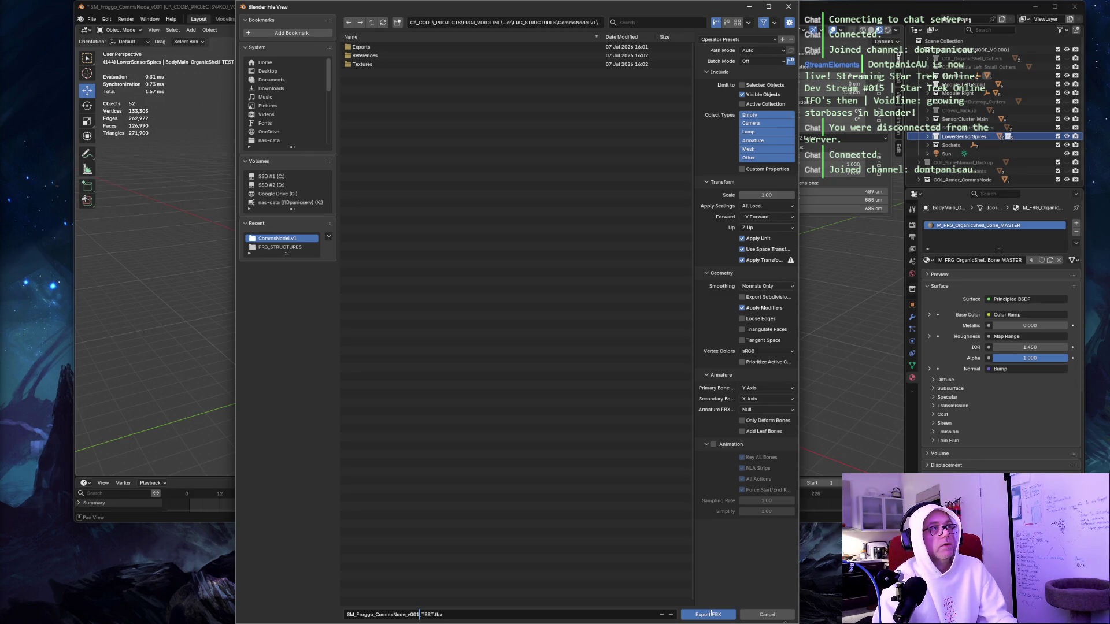
{"action": "left_click", "coordinate": [711, 615]}
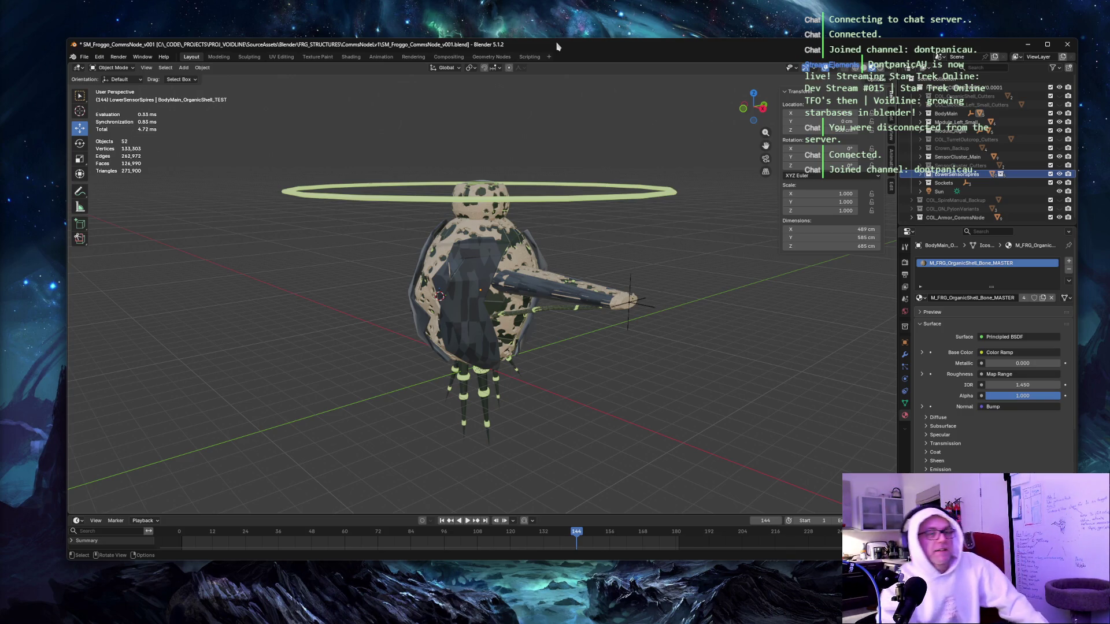
Save SM_Froggo_CommsNode_v001.blend after the test export and close Blender.
{"action": "left_click_drag", "start_coordinate": [556, 46], "coordinate": [560, 94]}
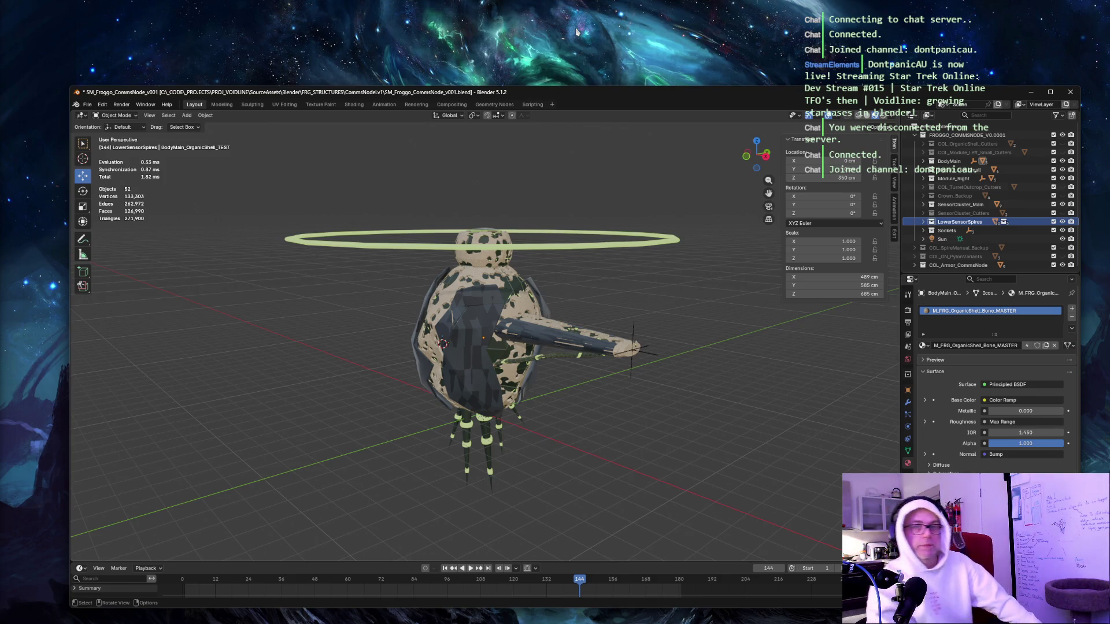
{"action": "left_click", "coordinate": [546, 4]}
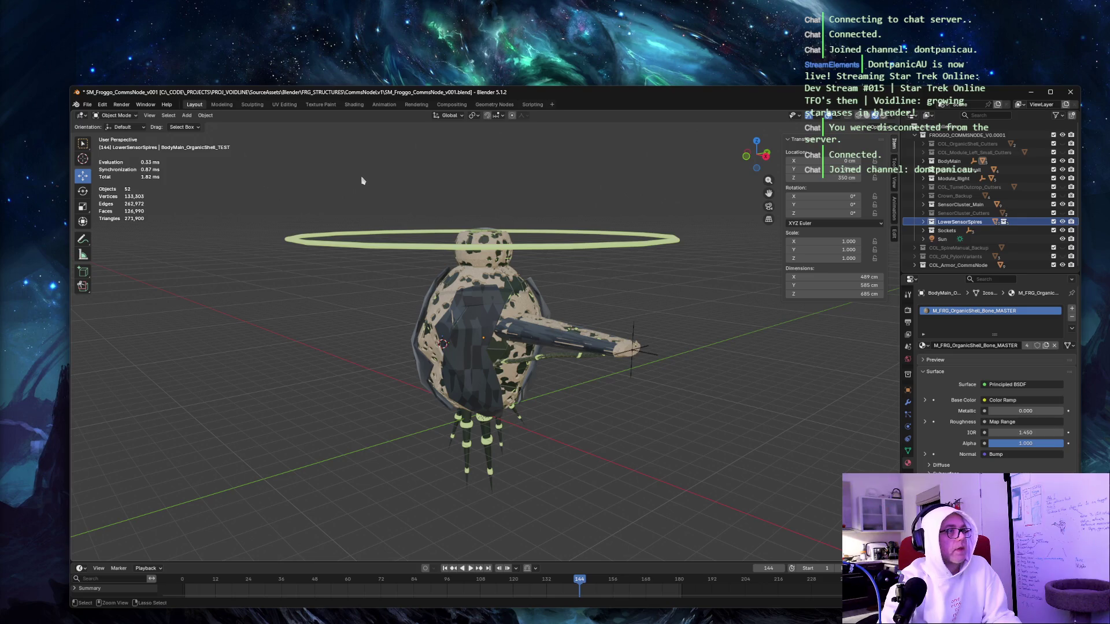
{"action": "key", "text": "ctrl+s"}
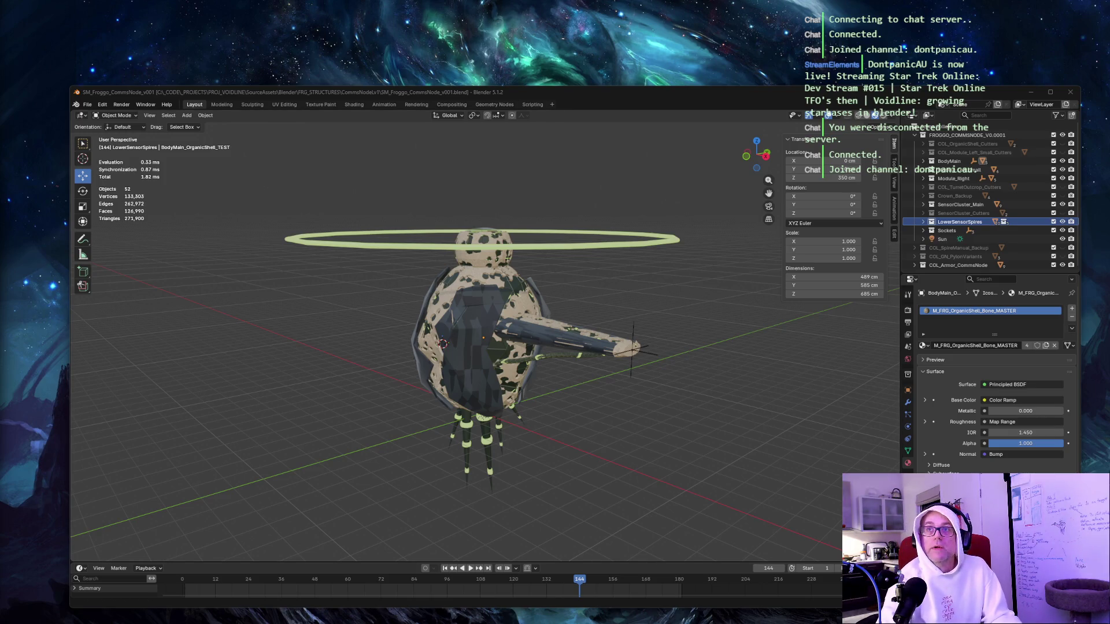
{"action": "left_click", "coordinate": [1074, 93]}
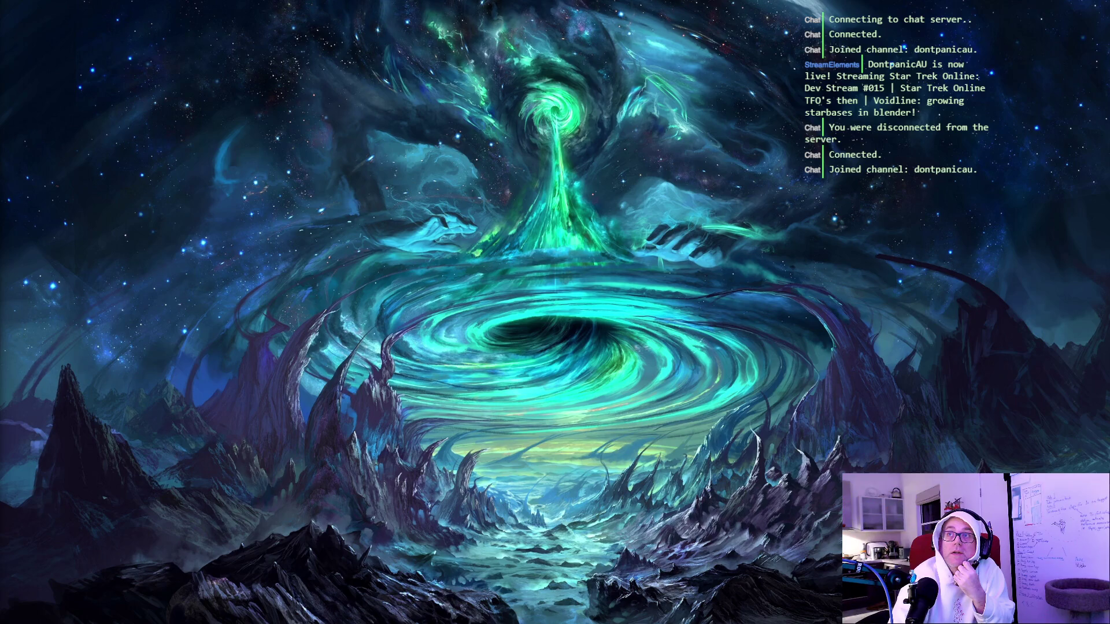
Back in the editor, select the Plane floor actor, then the BACKDROP actor.
{"action": "mouse_move", "coordinate": [1109, 12]}
{"action": "left_mouse_down"}
{"action": "mouse_move", "coordinate": [549, 64]}
{"action": "mouse_move", "coordinate": [594, 78]}
{"action": "left_mouse_up"}
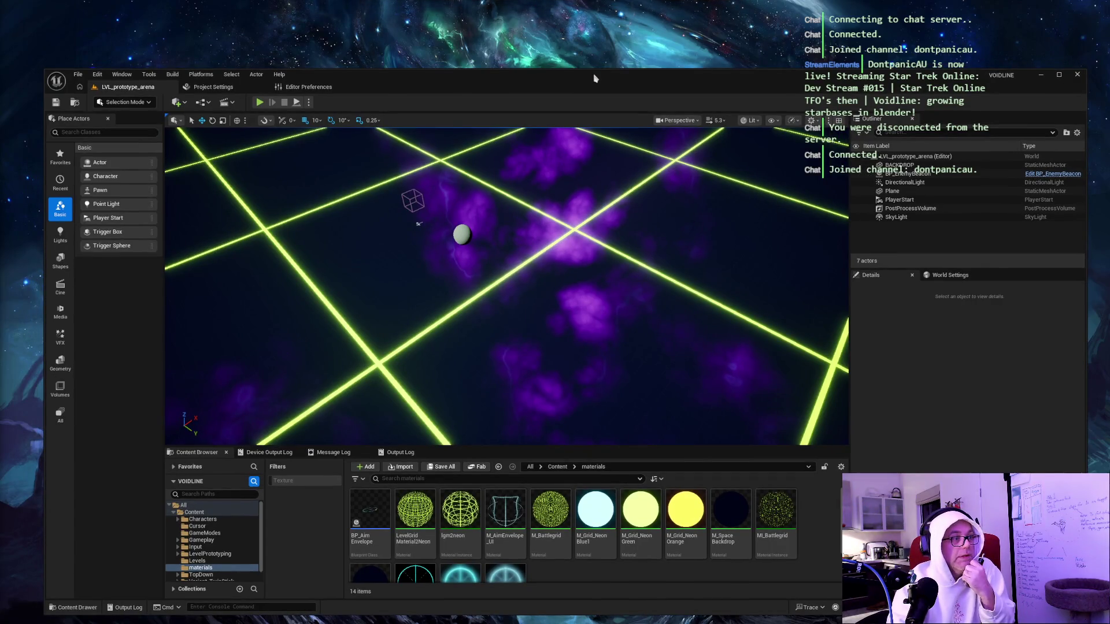
{"action": "left_click", "coordinate": [476, 183]}
{"action": "mouse_move", "coordinate": [545, 205]}
{"action": "left_mouse_down"}
{"action": "mouse_move", "coordinate": [545, 145]}
{"action": "mouse_move", "coordinate": [492, 144]}
{"action": "mouse_move", "coordinate": [545, 150]}
{"action": "left_mouse_up"}
{"action": "right_click", "coordinate": [550, 199]}
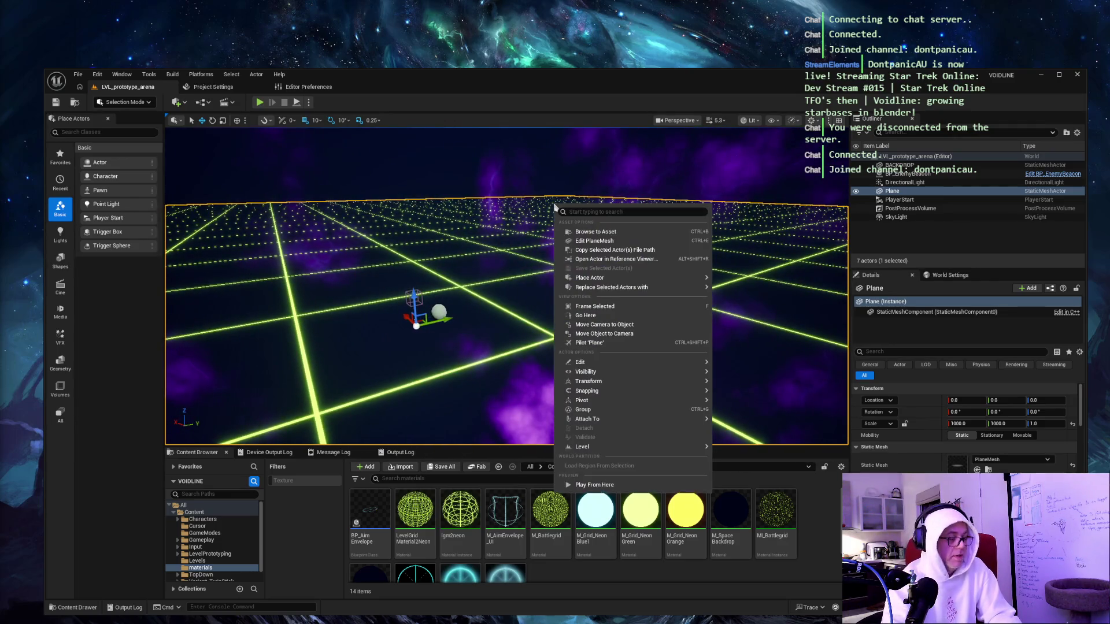
{"action": "left_click", "coordinate": [443, 207]}
Play the level with Alt+P, steer the ship with A and W, then stop with Esc.
{"action": "key", "text": "alt+p"}
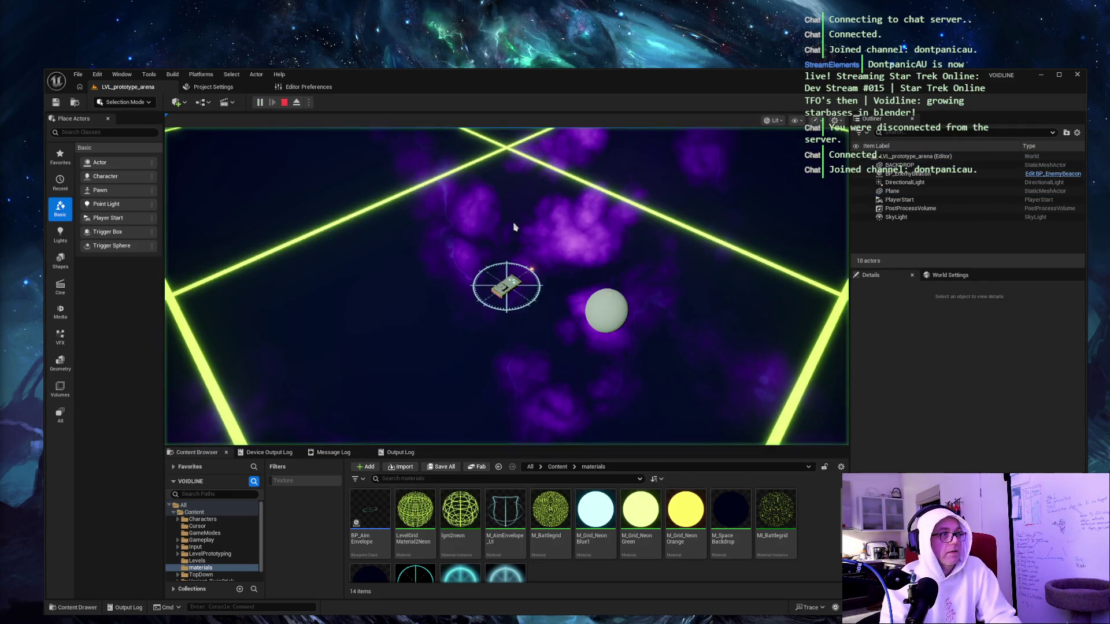
{"action": "key", "text": "a"}
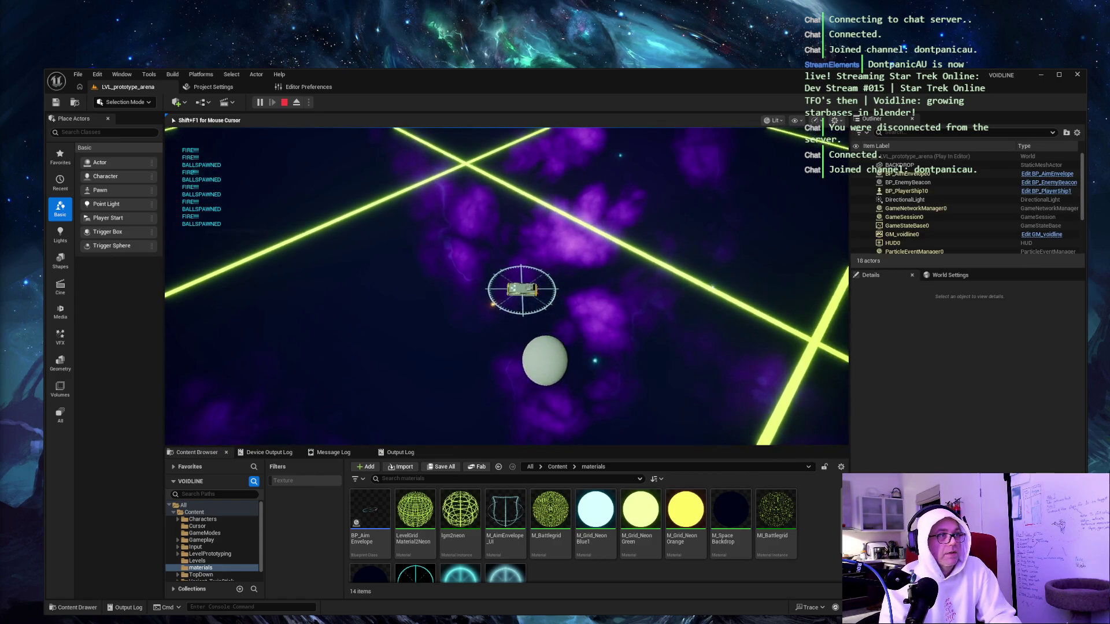
{"action": "key", "text": "w"}
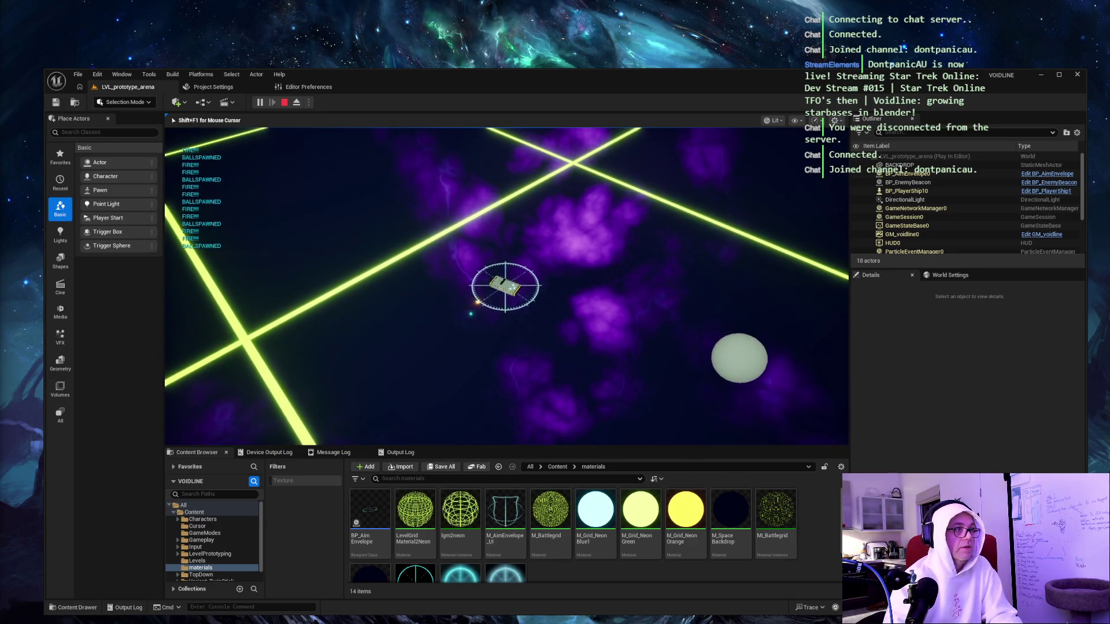
{"action": "key", "text": "Escape"}
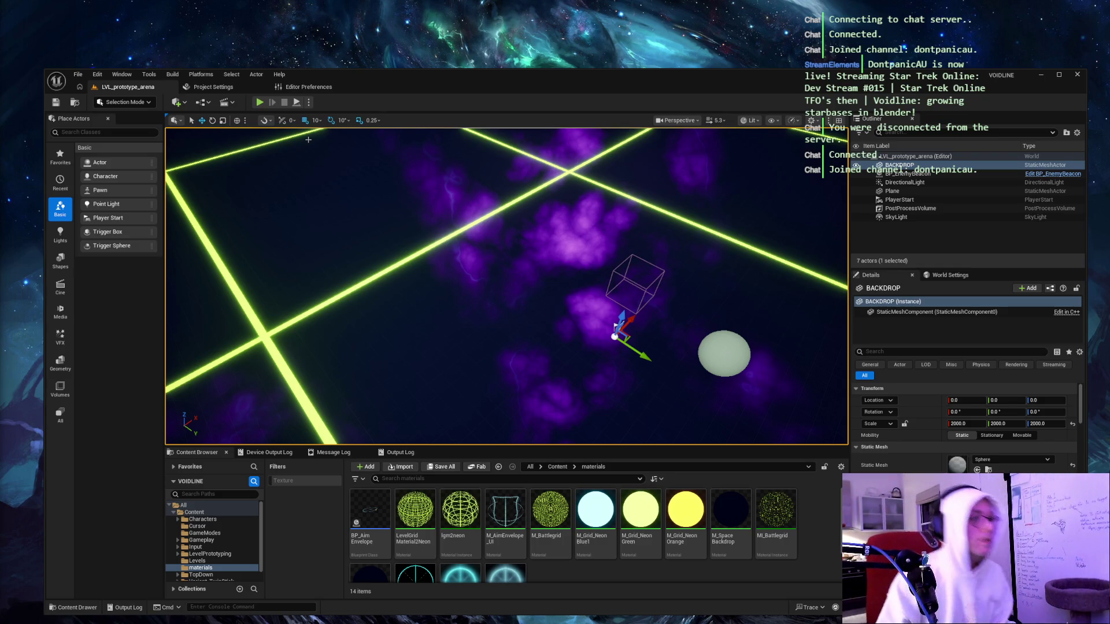
{"action": "left_click", "coordinate": [6, 17]}
Arrange the ChatGPT window beside a shrunken Unreal editor window.
{"action": "mouse_move", "coordinate": [5, 18]}
{"action": "left_mouse_down"}
{"action": "mouse_move", "coordinate": [139, 39]}
{"action": "mouse_move", "coordinate": [142, 21]}
{"action": "left_mouse_up"}
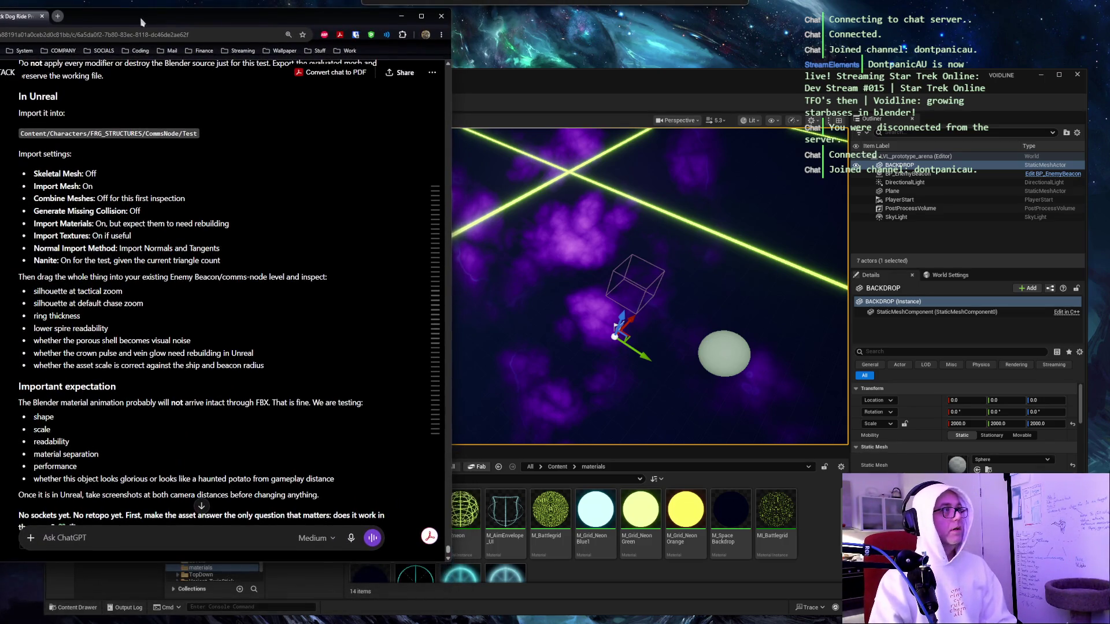
{"action": "left_click", "coordinate": [506, 89]}
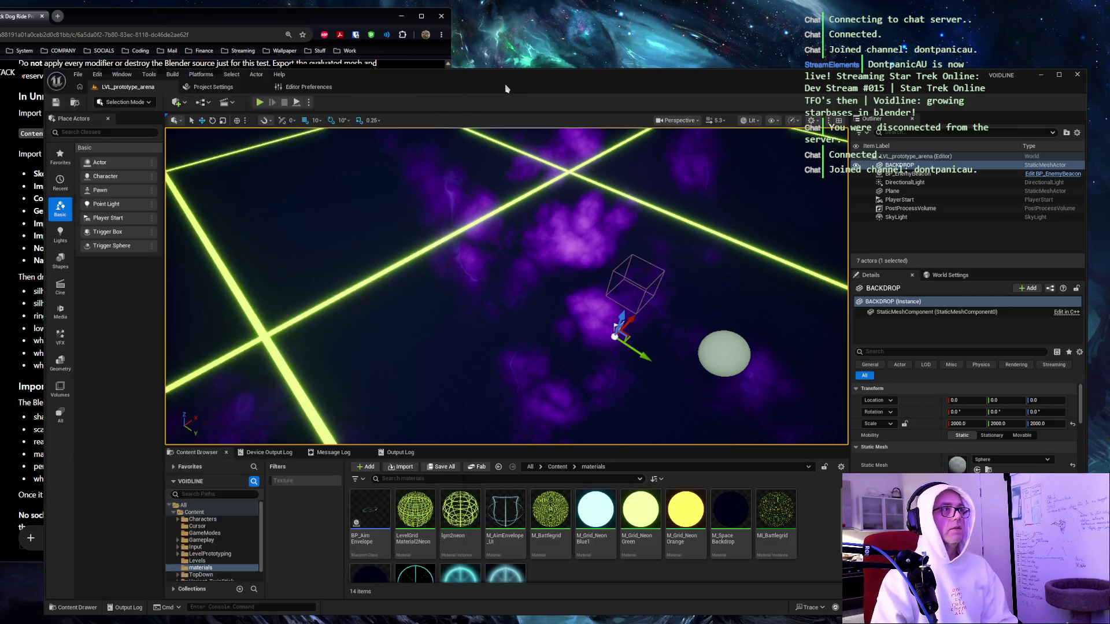
{"action": "left_click_drag", "start_coordinate": [41, 69], "coordinate": [335, 76]}
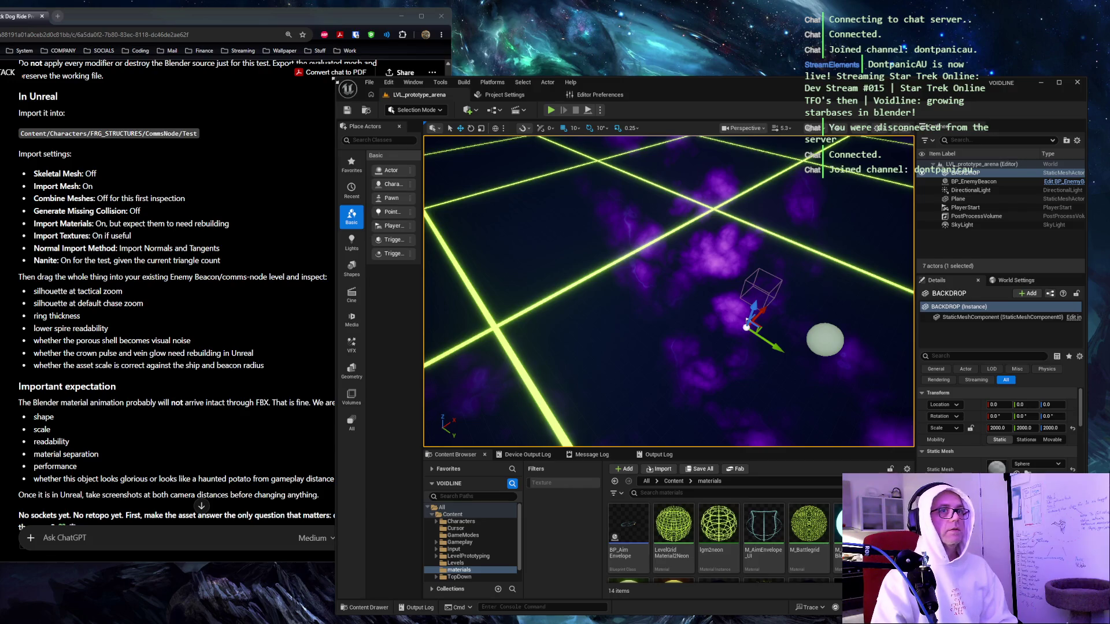
{"action": "left_click_drag", "start_coordinate": [344, 84], "coordinate": [460, 86]}
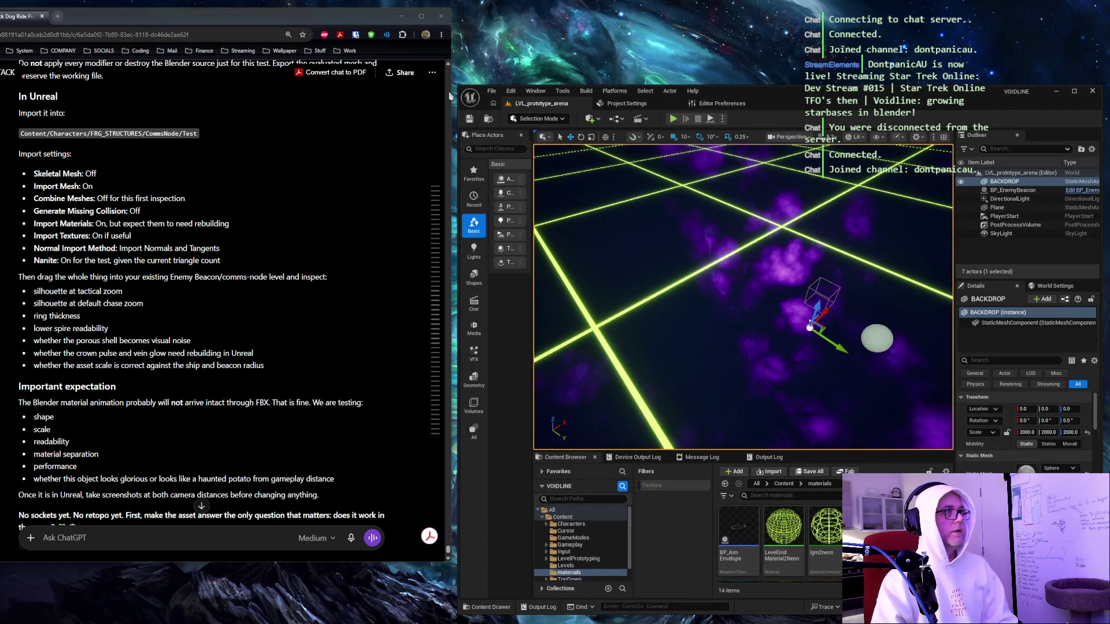
{"action": "mouse_move", "coordinate": [451, 95]}
{"action": "left_mouse_down"}
{"action": "mouse_move", "coordinate": [364, 94]}
{"action": "mouse_move", "coordinate": [443, 94]}
{"action": "mouse_move", "coordinate": [398, 95]}
{"action": "left_mouse_up"}
Scroll the ChatGPT reply to its 'In Unreal' import instructions.
{"action": "scroll", "coordinate": [398, 94], "scroll_direction": "down", "scroll_amount": 8}
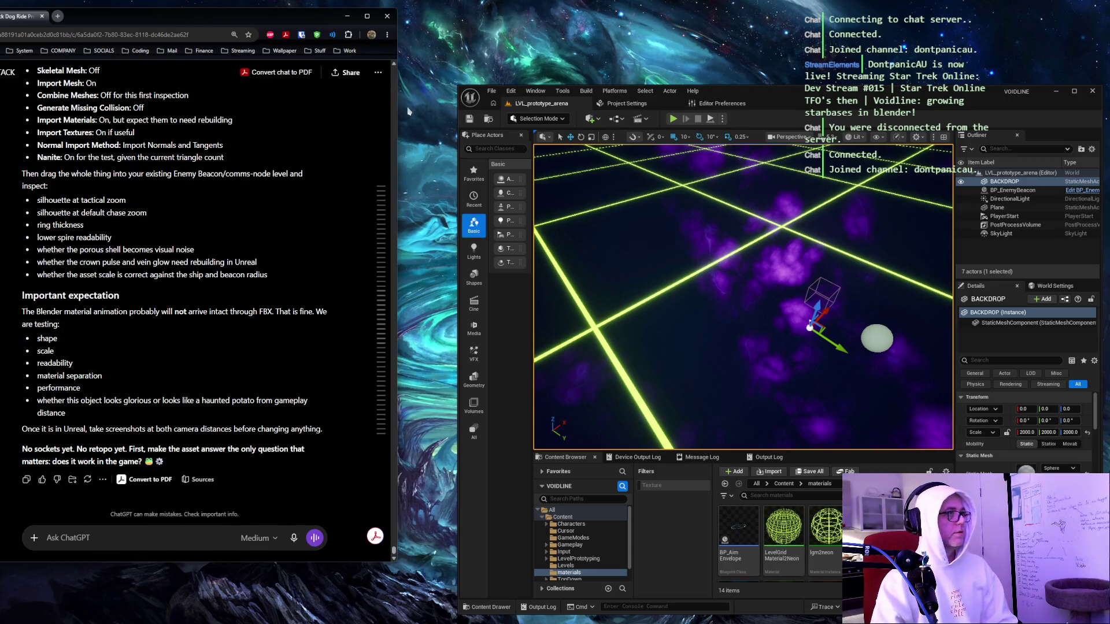
{"action": "left_click_drag", "start_coordinate": [457, 85], "coordinate": [402, 32]}
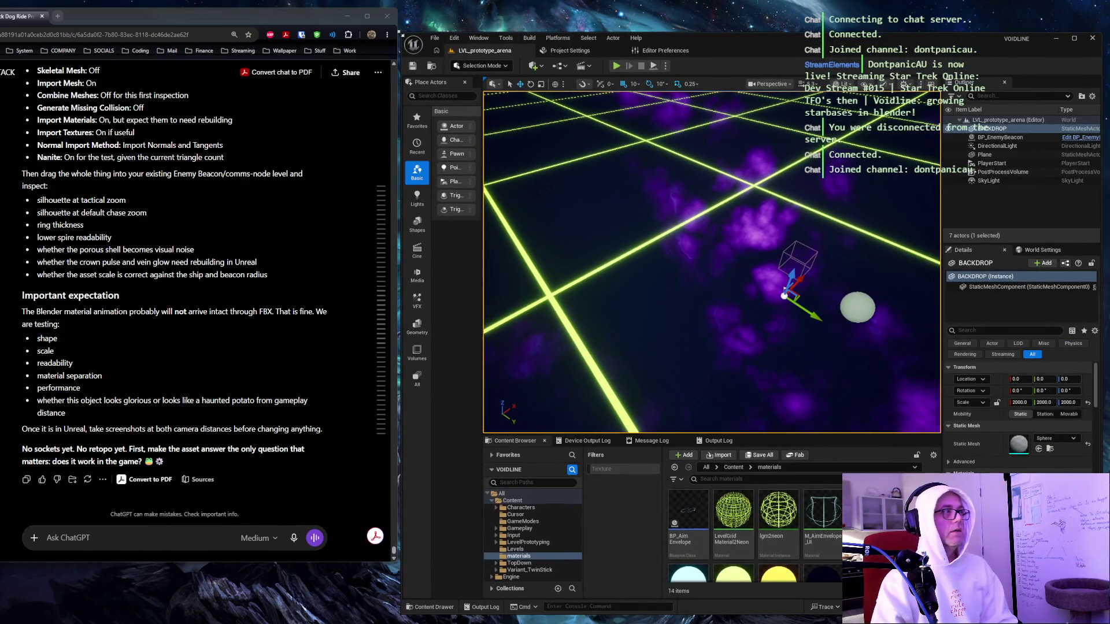
{"action": "scroll", "coordinate": [235, 193], "scroll_direction": "up", "scroll_amount": 4}
{"action": "scroll", "coordinate": [235, 193], "scroll_direction": "down", "scroll_amount": 2}
{"action": "scroll", "coordinate": [235, 193], "scroll_direction": "up", "scroll_amount": 4}
{"action": "scroll", "coordinate": [236, 193], "scroll_direction": "up", "scroll_amount": 3}
{"action": "scroll", "coordinate": [177, 149], "scroll_direction": "down", "scroll_amount": 5}
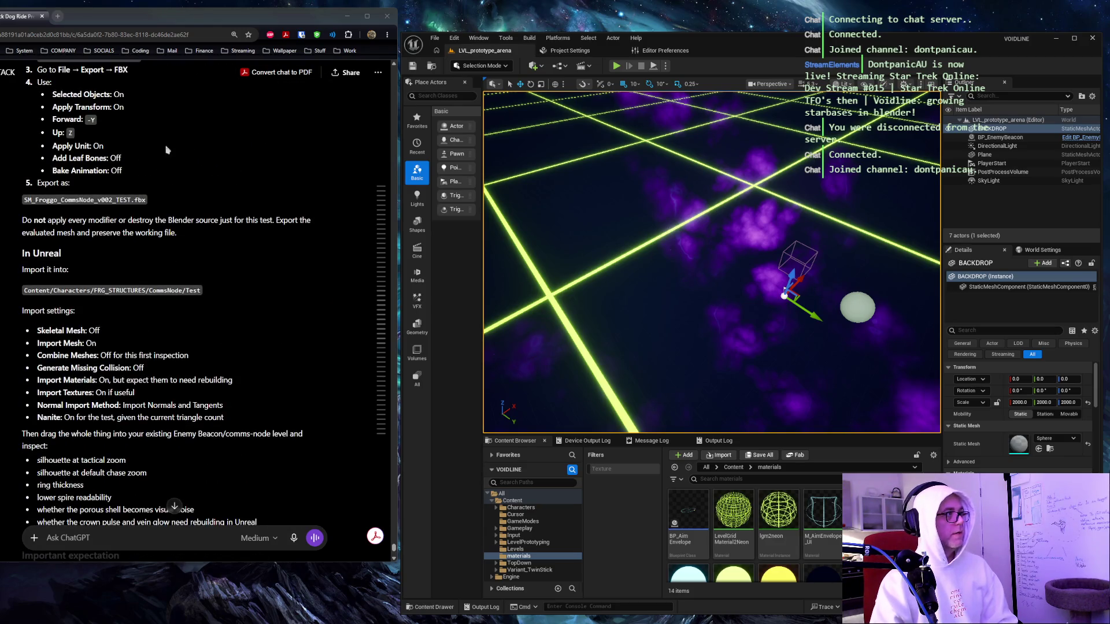
{"action": "scroll", "coordinate": [177, 150], "scroll_direction": "down", "scroll_amount": 2}
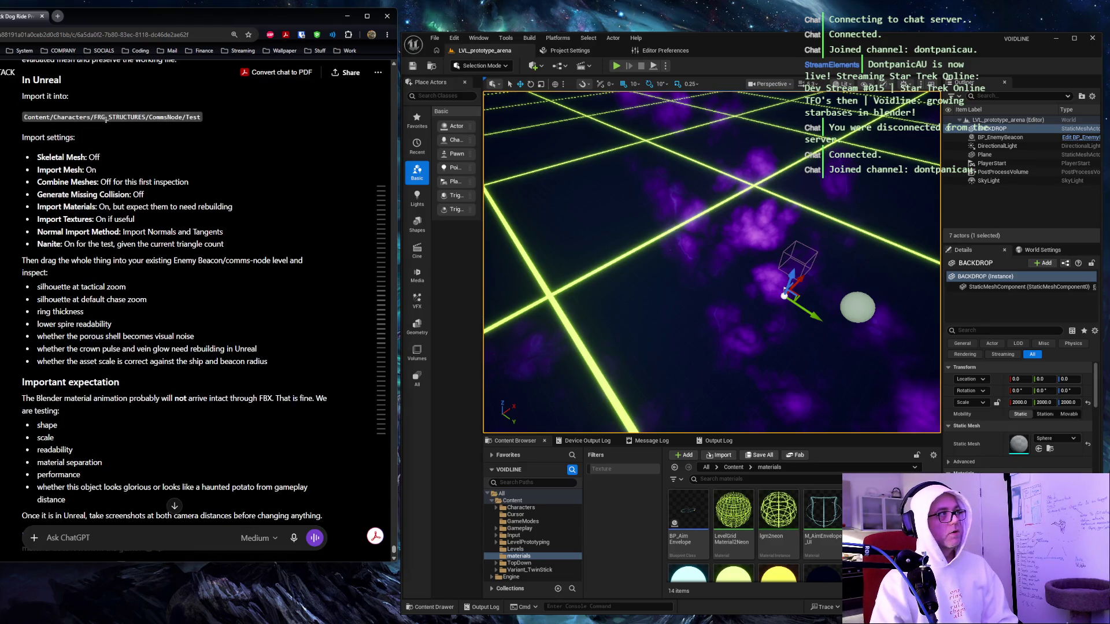
Create a COMMS_NODE_LV1 folder inside Characters > FRG_STRUCTURES.
{"action": "left_click", "coordinate": [794, 291]}
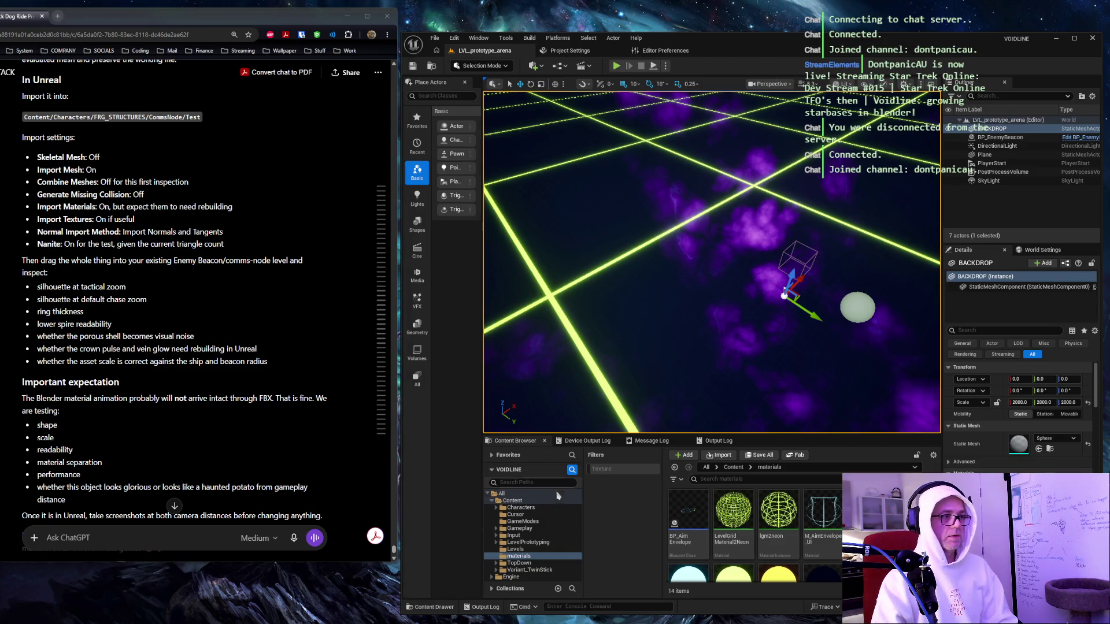
{"action": "left_click", "coordinate": [547, 509]}
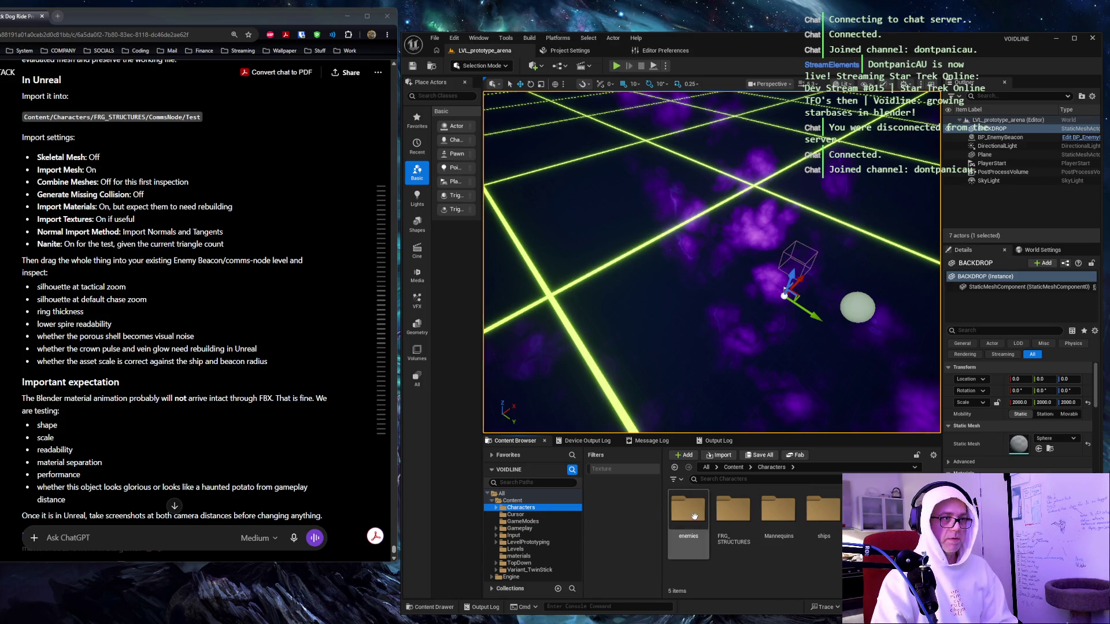
{"action": "double_click", "coordinate": [731, 512]}
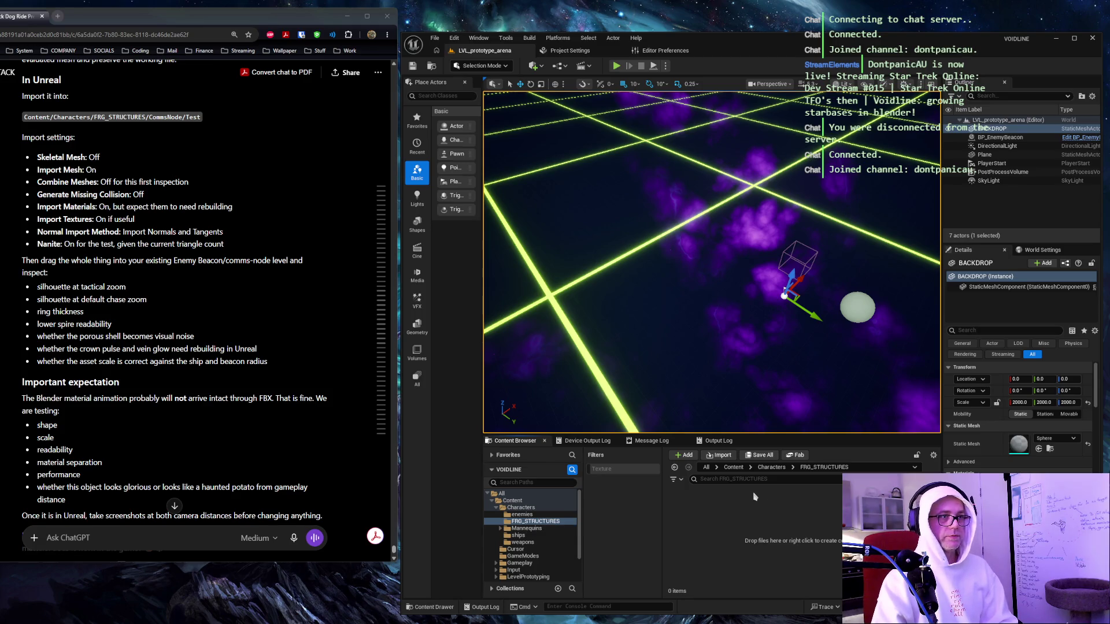
{"action": "left_click", "coordinate": [695, 456]}
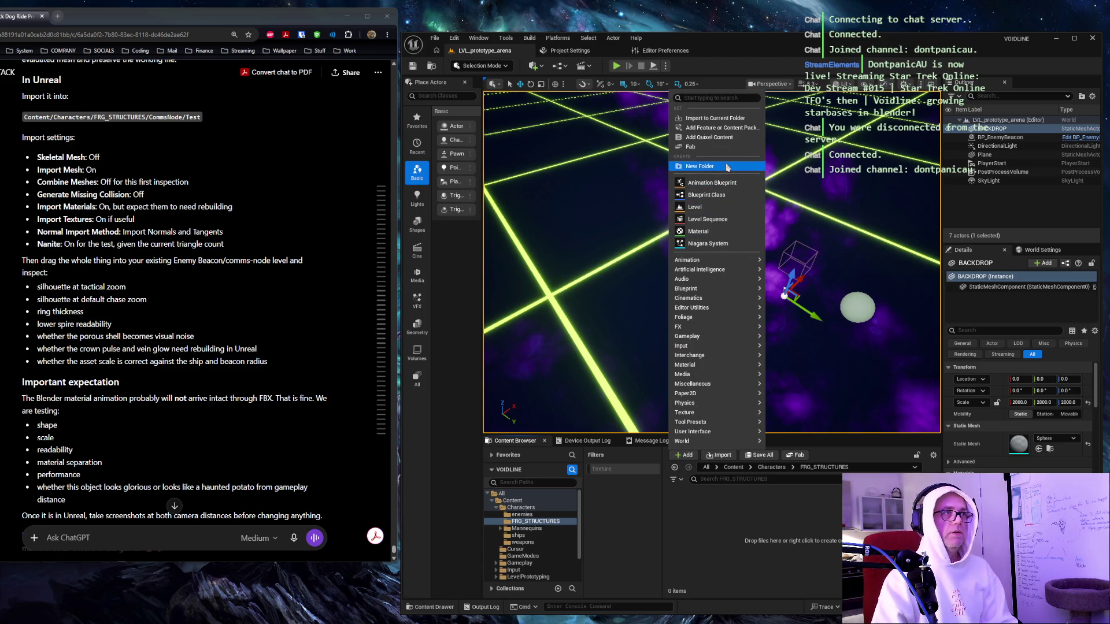
{"action": "left_click", "coordinate": [699, 166]}
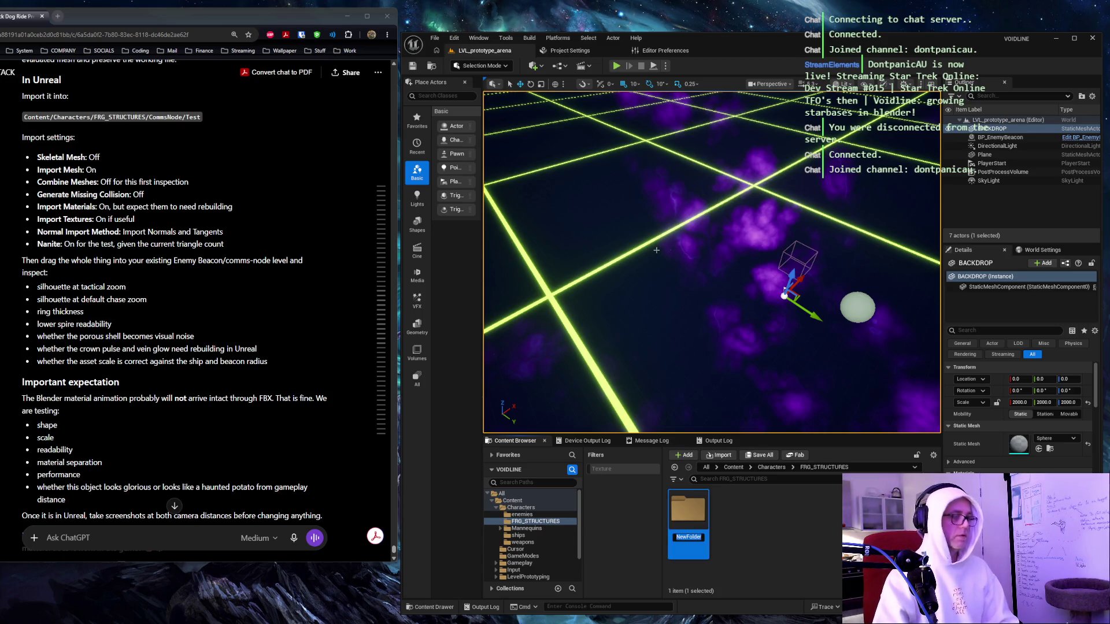
{"action": "type", "text": "COMMO"}
{"action": "type", "text": "MS_NOD"}
{"action": "type", "text": "E"}
{"action": "type", "text": "_LV1"}
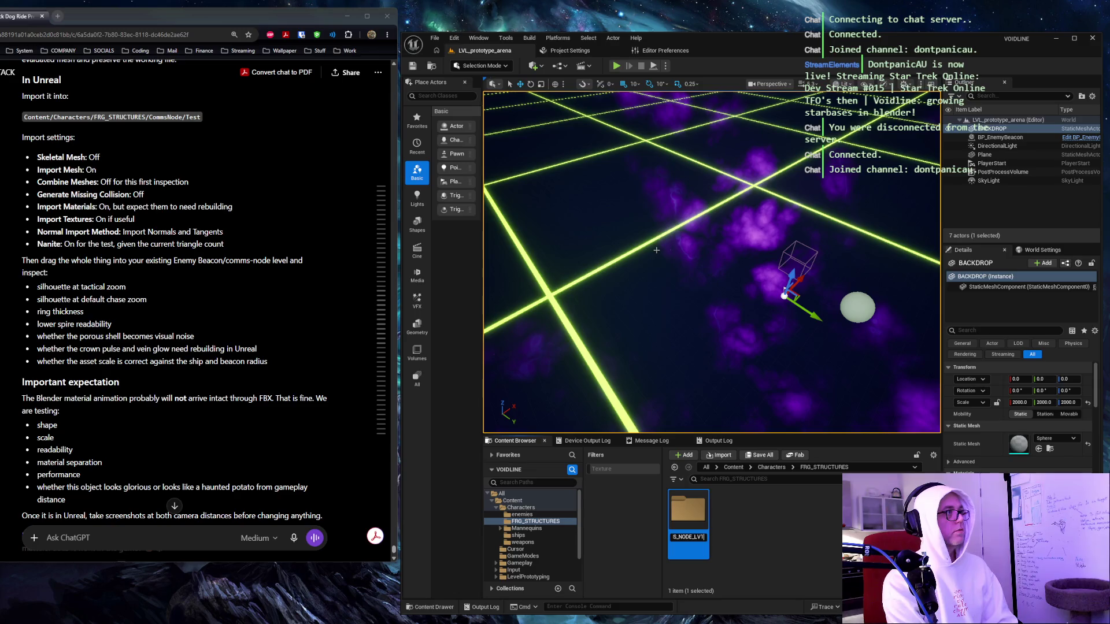
{"action": "key", "text": "Return"}
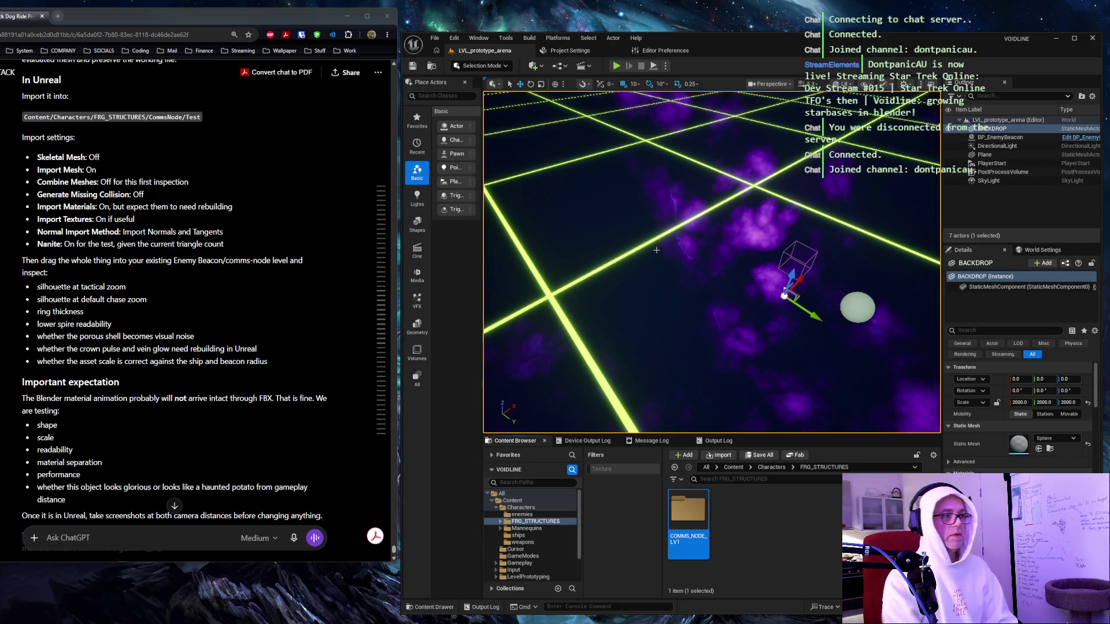
Add a TEST folder inside COMMS_NODE_LV1 and open it.
{"action": "left_click", "coordinate": [501, 521]}
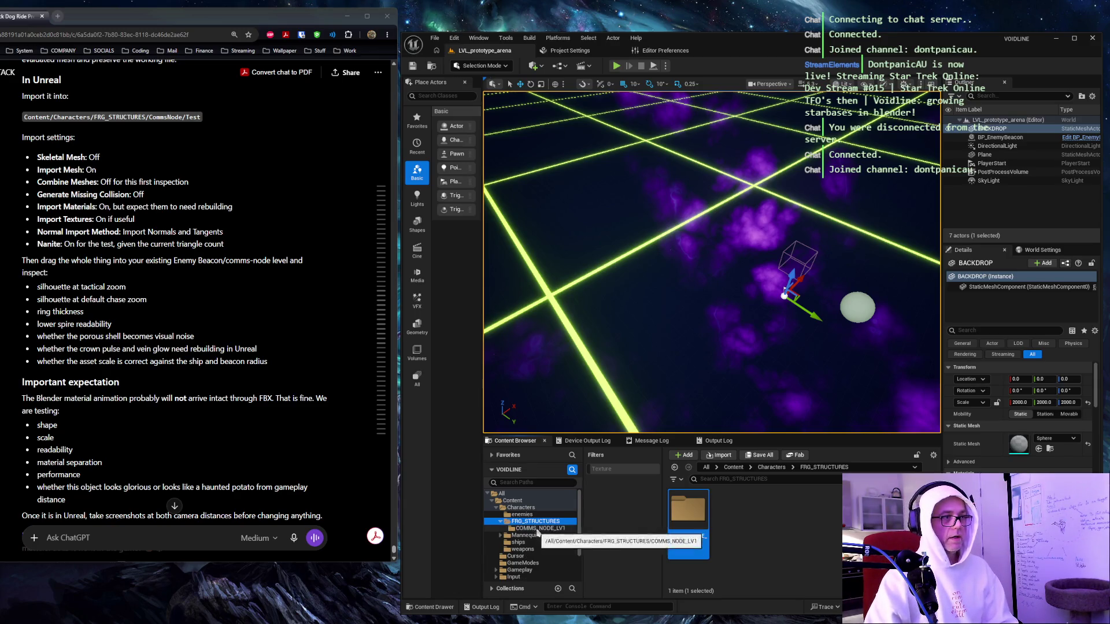
{"action": "left_click", "coordinate": [537, 529]}
{"action": "left_click", "coordinate": [683, 455]}
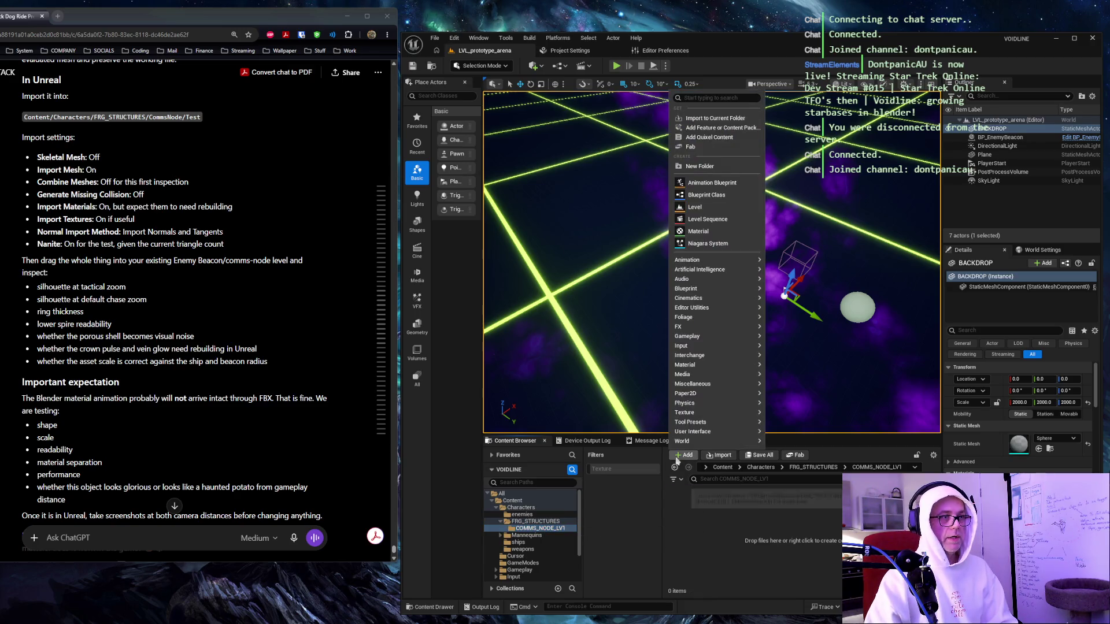
{"action": "left_click", "coordinate": [721, 167]}
{"action": "type", "text": "TEST"}
{"action": "key", "text": "Return"}
{"action": "double_click", "coordinate": [696, 517]}
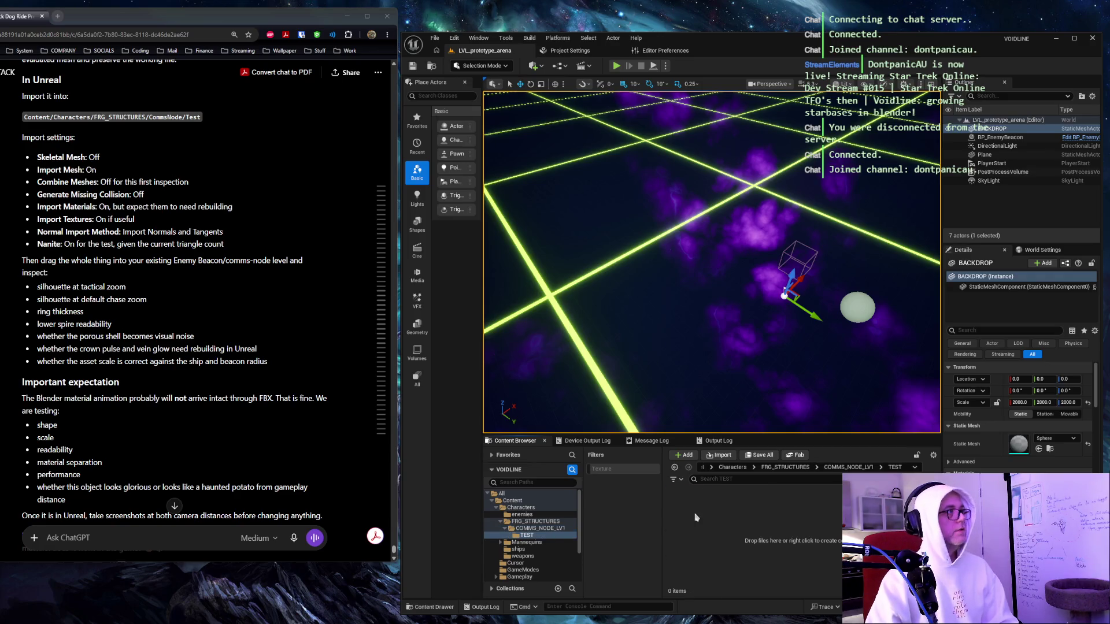
Start importing SM_Froggo_CommsNode_v001_TEST.fbx into the TEST folder.
{"action": "left_click", "coordinate": [720, 456]}
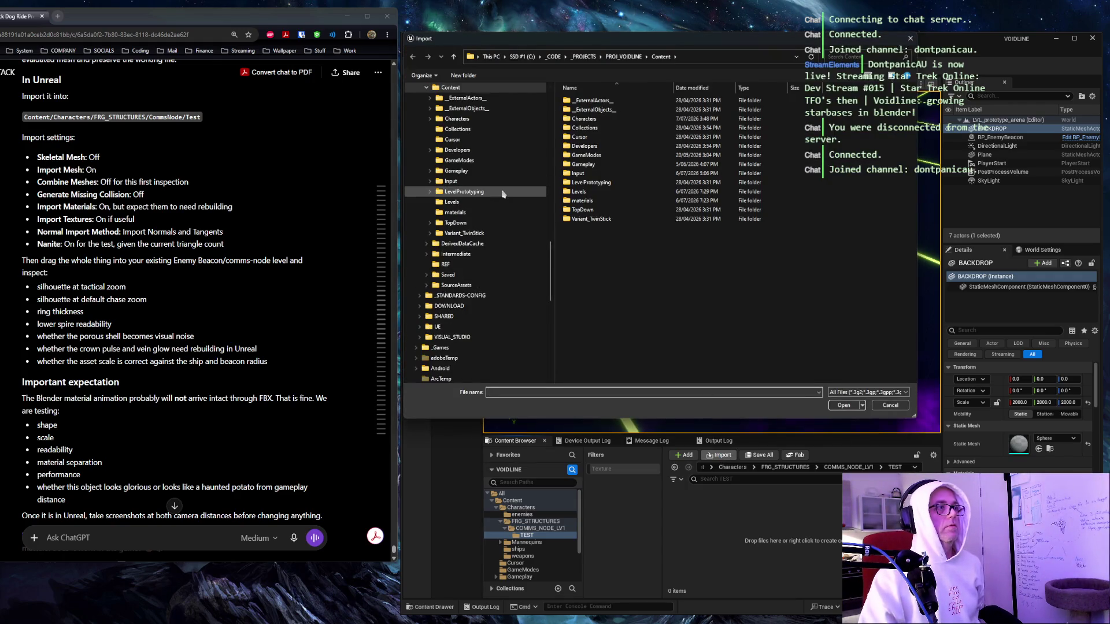
{"action": "left_click_drag", "start_coordinate": [542, 47], "coordinate": [238, 76]}
{"action": "key", "text": "Escape"}
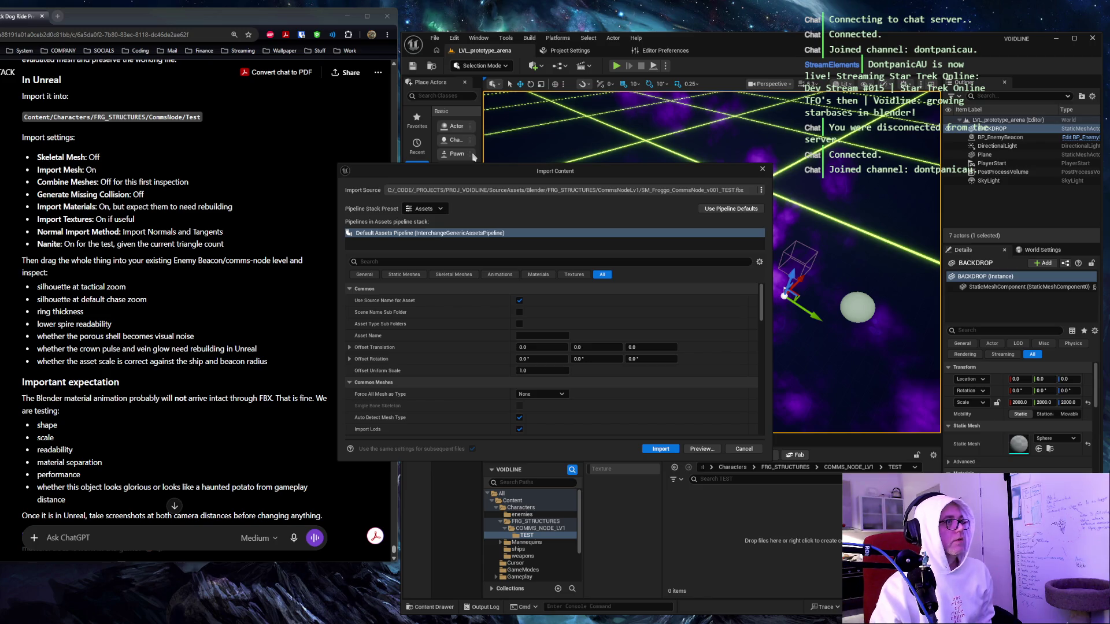
Filter Import Content to the Skeletal Meshes settings and search 'skelete'.
{"action": "scroll", "coordinate": [636, 322], "scroll_direction": "down", "scroll_amount": 5}
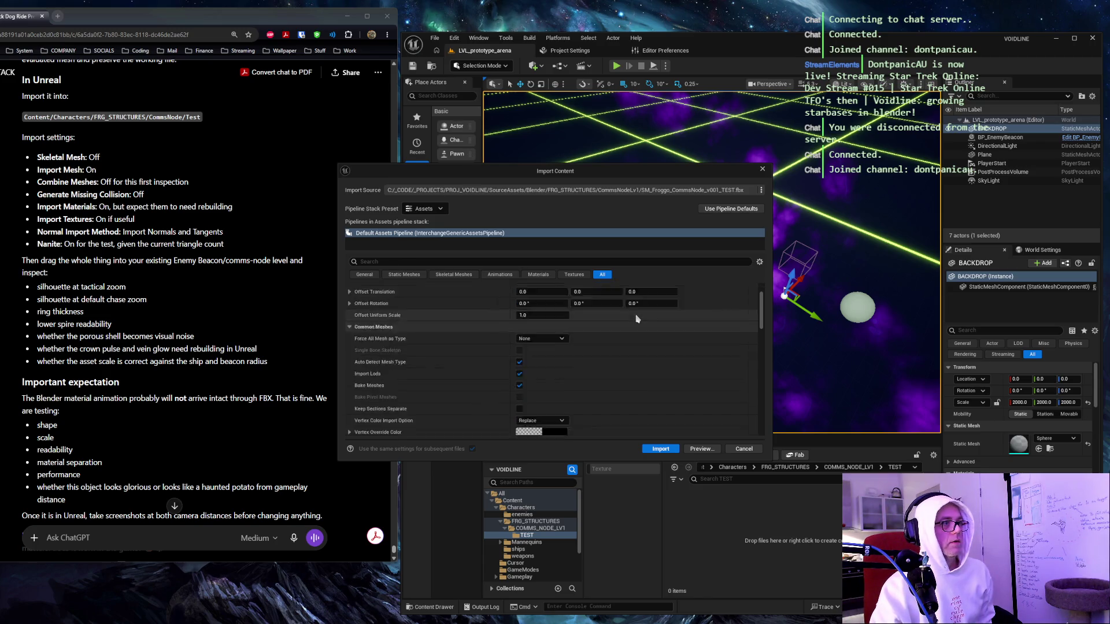
{"action": "scroll", "coordinate": [636, 321], "scroll_direction": "up", "scroll_amount": 5}
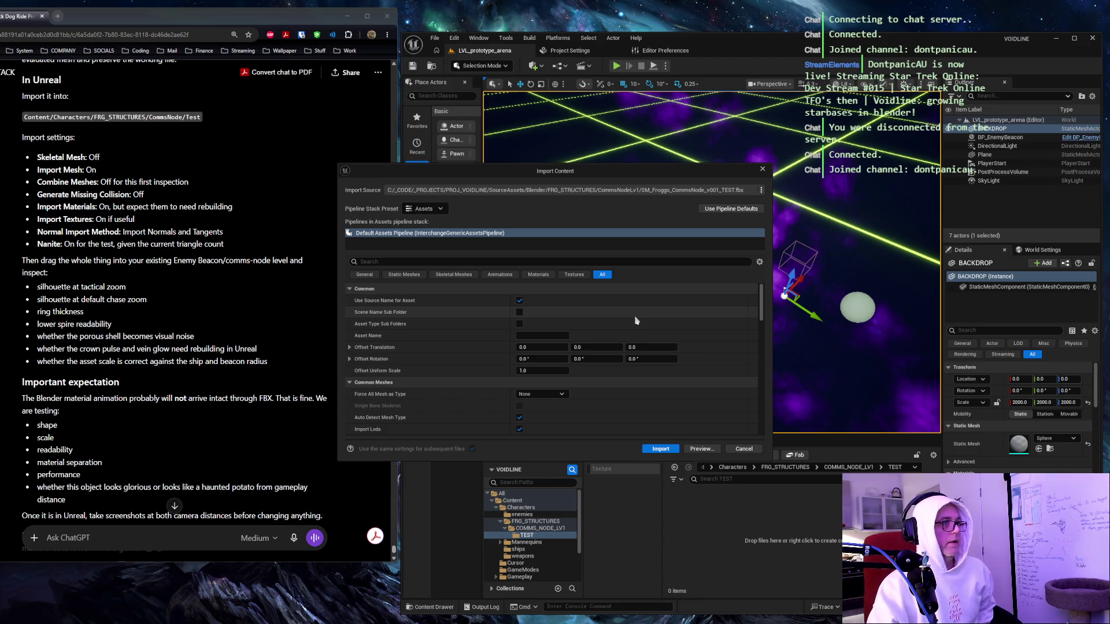
{"action": "left_click", "coordinate": [454, 275]}
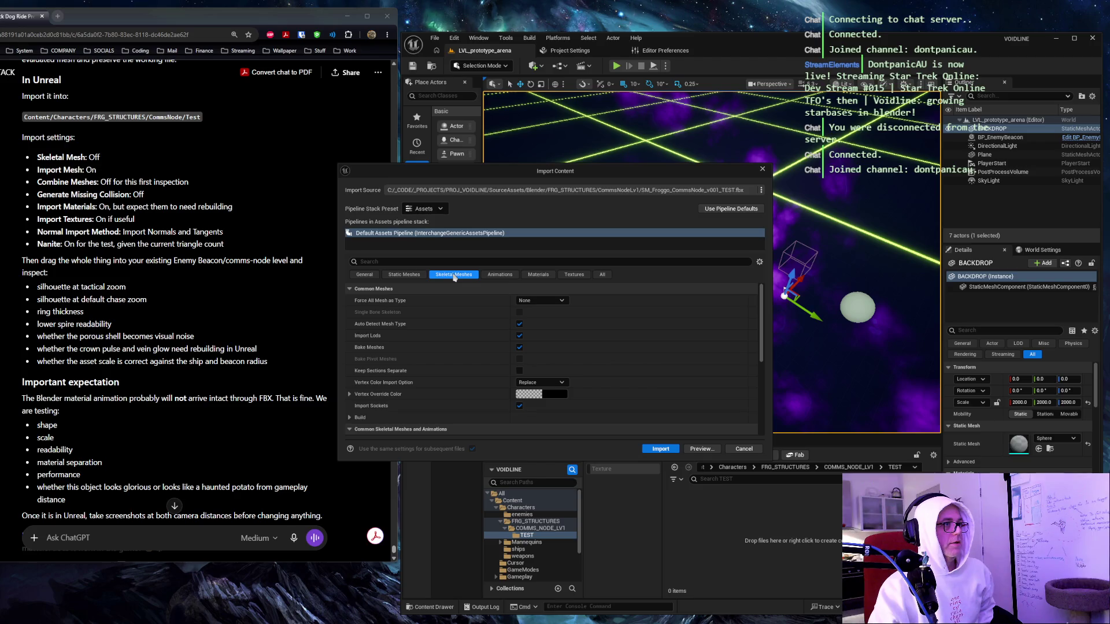
{"action": "left_click", "coordinate": [408, 261]}
{"action": "type", "text": "skelete"}
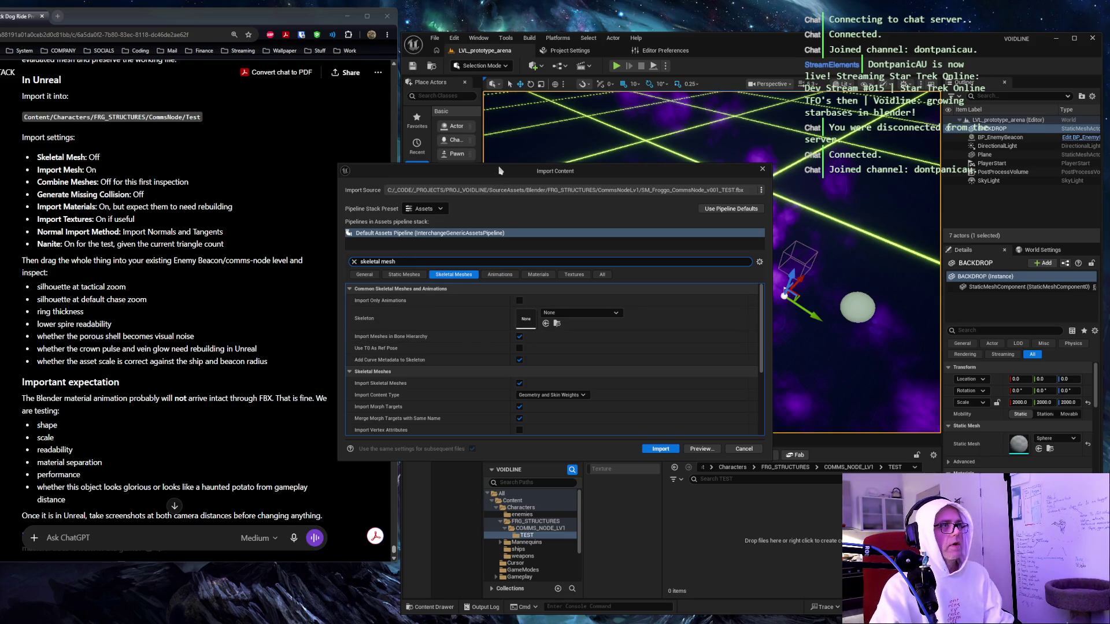
{"action": "double_click", "coordinate": [501, 168]}
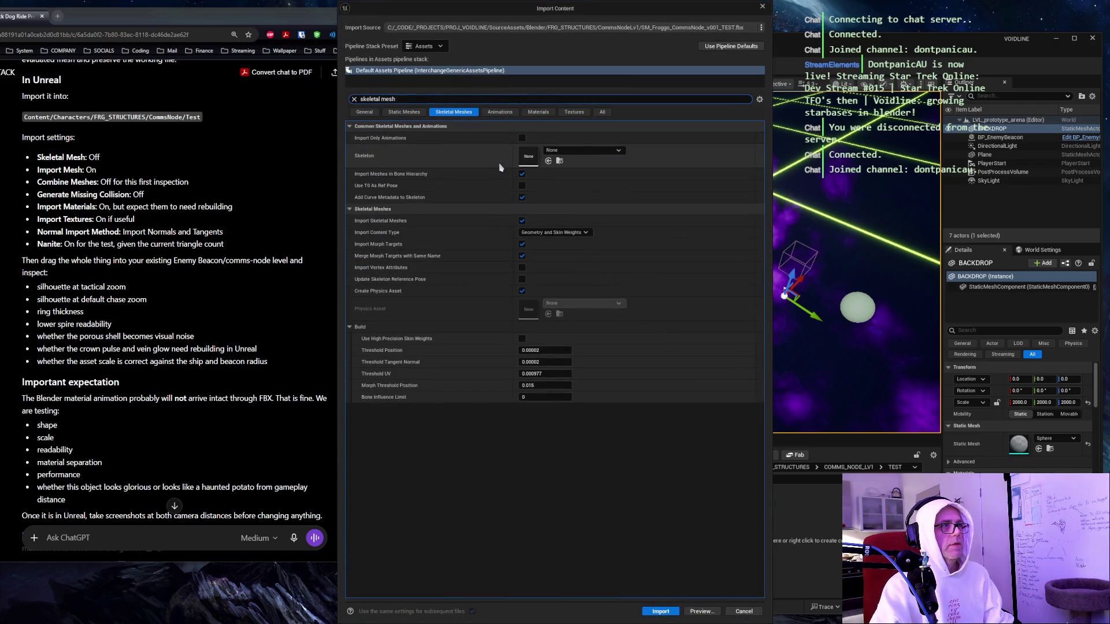
Turn off skeletal mesh import and search the settings for 'import'.
{"action": "left_click", "coordinate": [603, 112]}
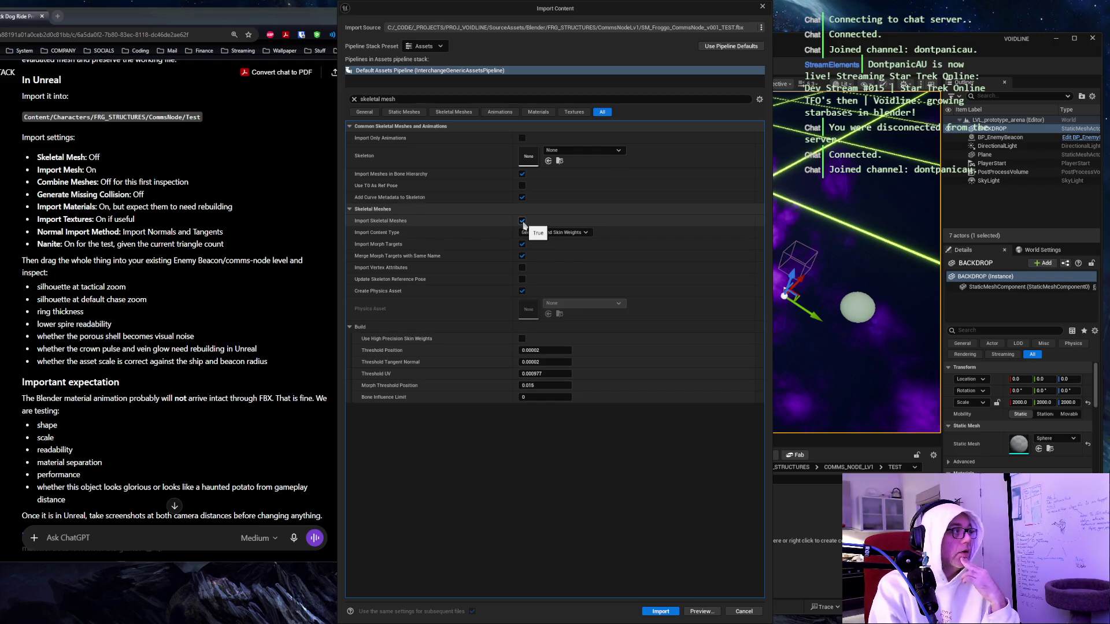
{"action": "left_click", "coordinate": [523, 221]}
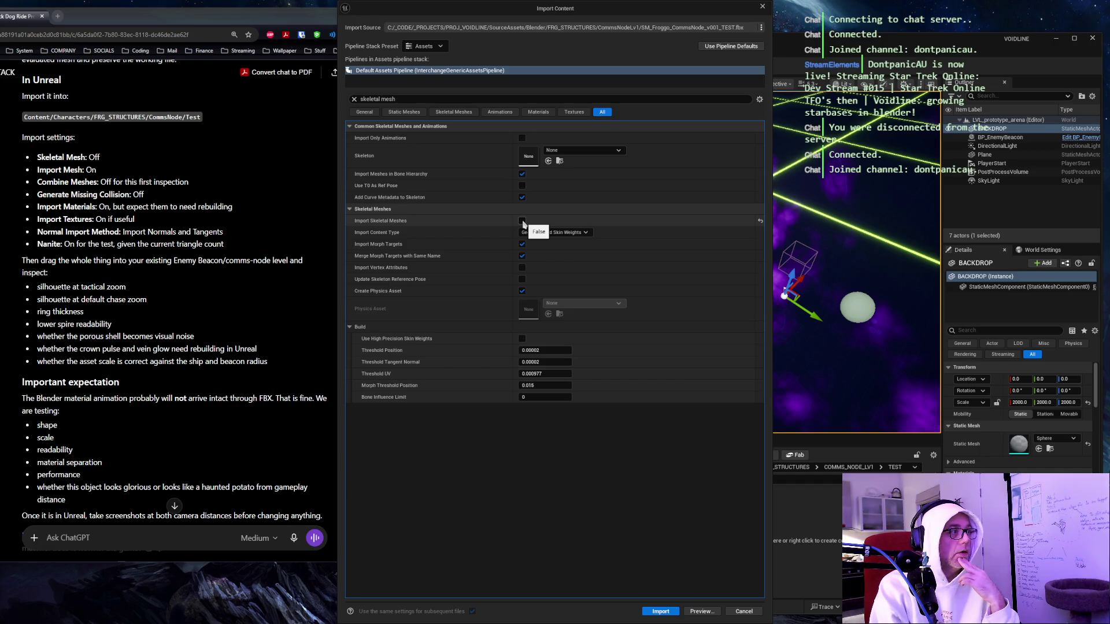
{"action": "left_click", "coordinate": [428, 99]}
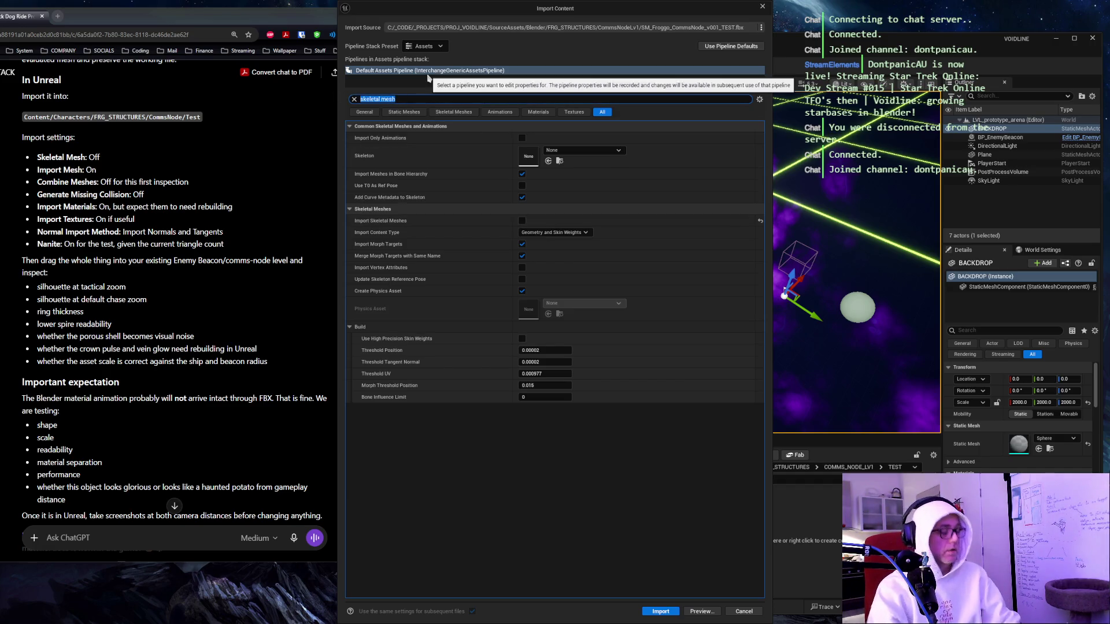
{"action": "type", "text": "import"}
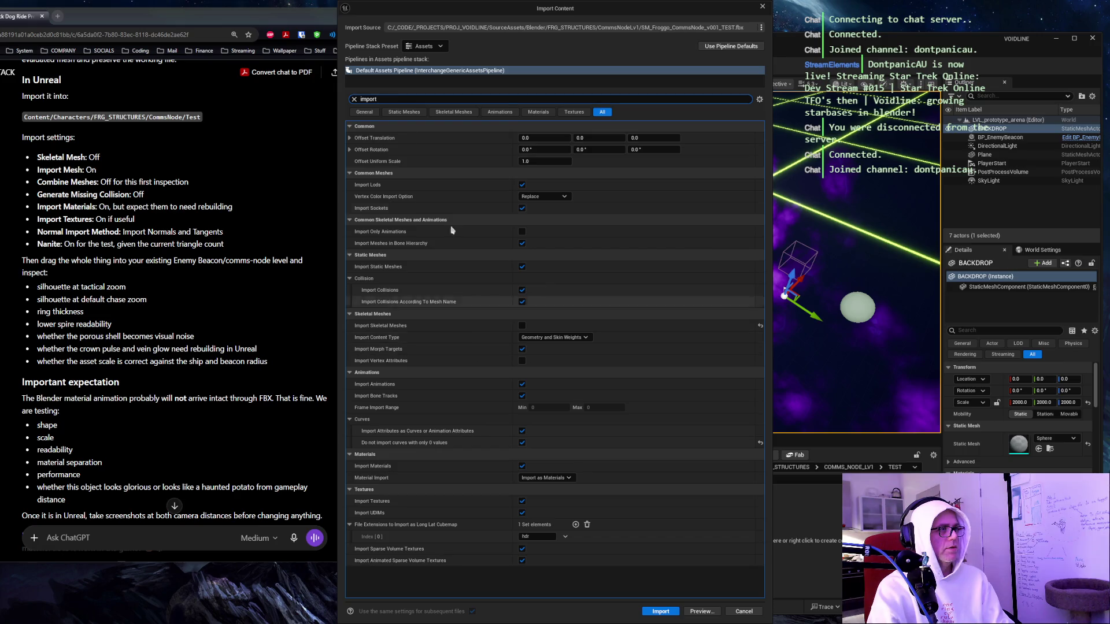
Search the import settings for combine, missing, collision and materials, then show the Textures tab.
{"action": "type", "text": "combine"}
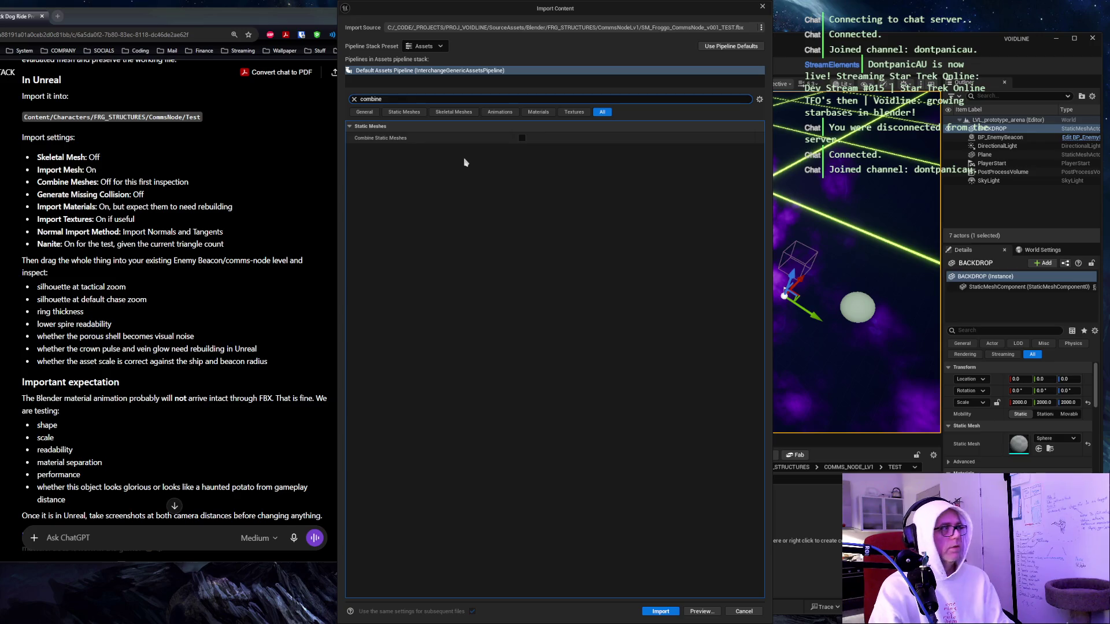
{"action": "double_click", "coordinate": [392, 99]}
{"action": "type", "text": "missin"}
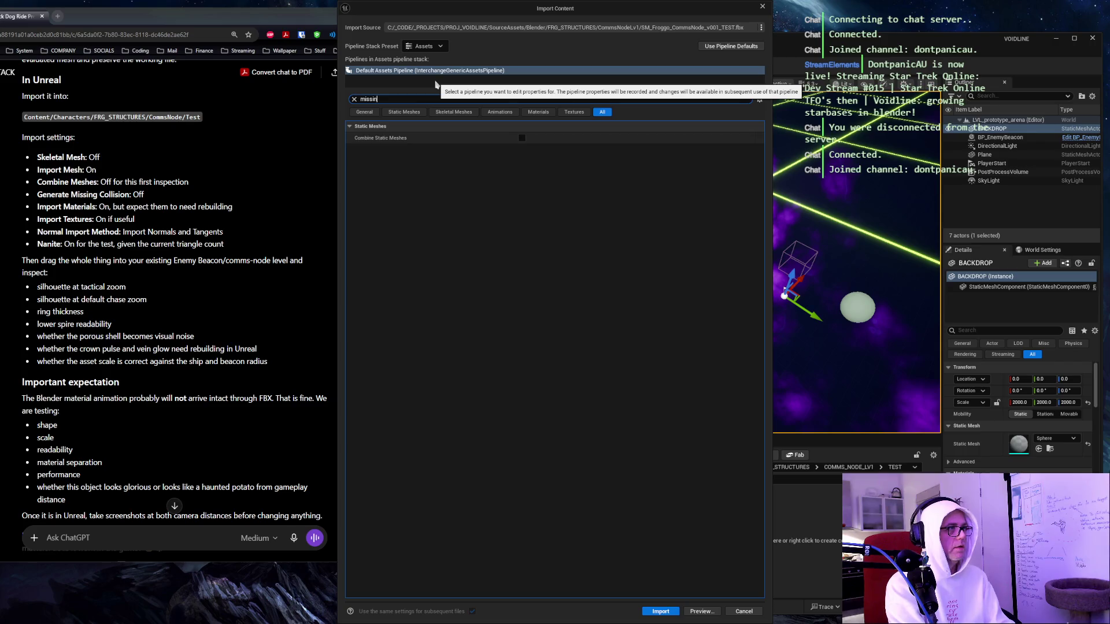
{"action": "double_click", "coordinate": [389, 99]}
{"action": "type", "text": "a"}
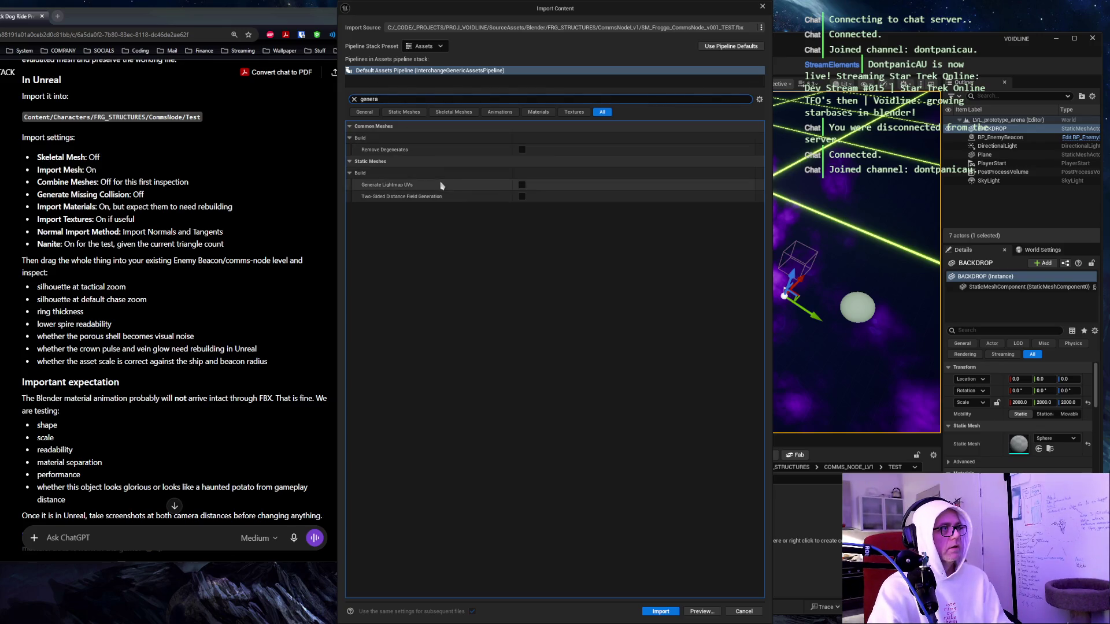
{"action": "double_click", "coordinate": [382, 100]}
{"action": "type", "text": "lli"}
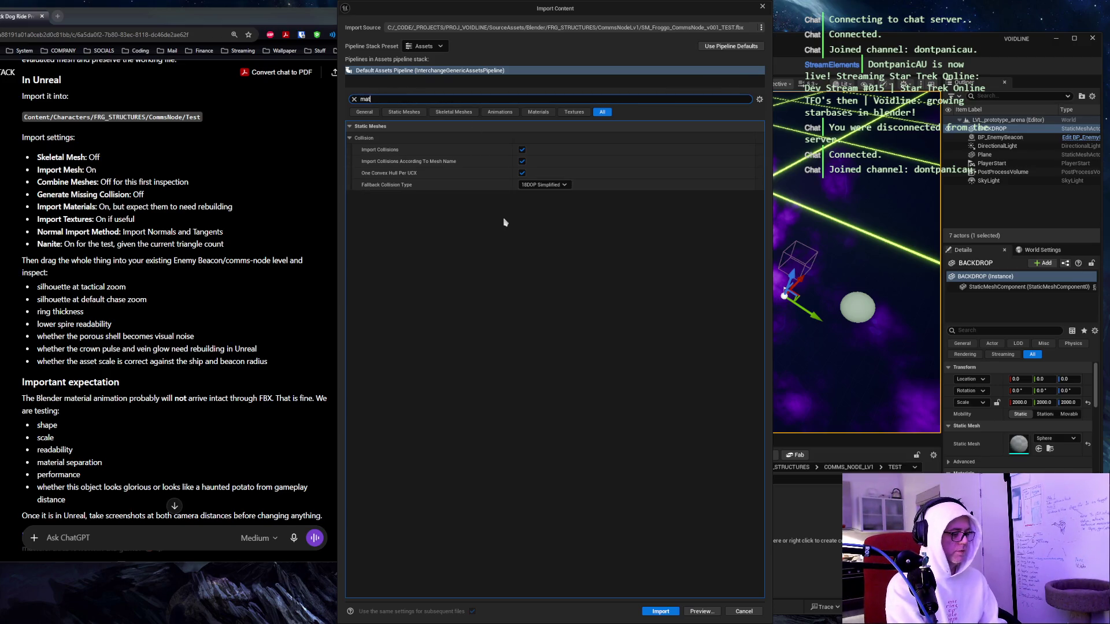
{"action": "type", "text": "s"}
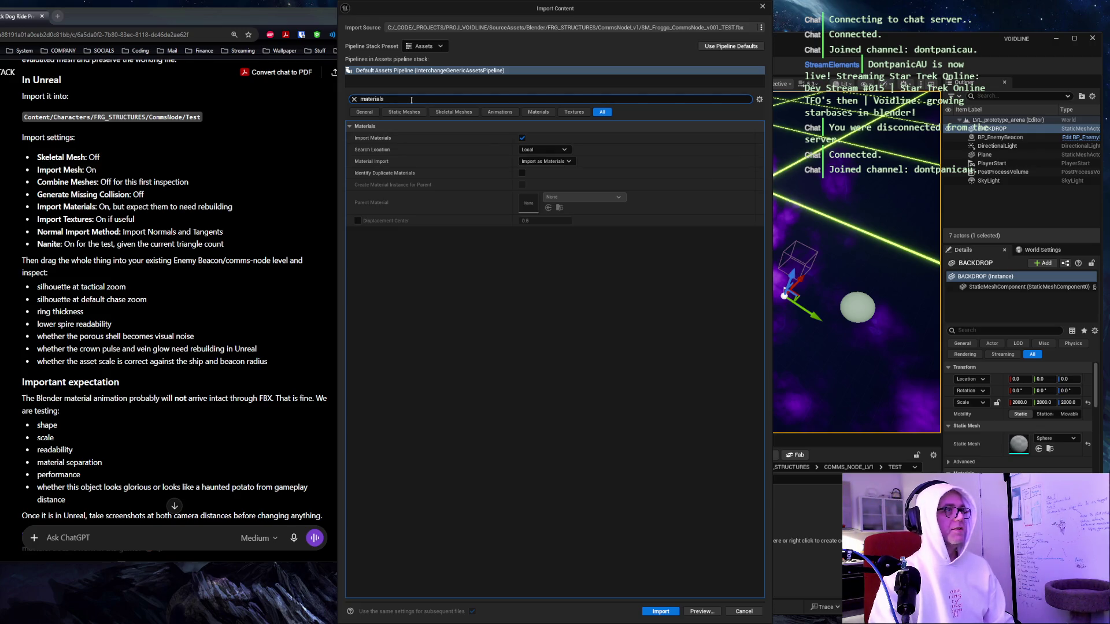
{"action": "left_click", "coordinate": [581, 115]}
{"action": "left_click", "coordinate": [355, 99]}
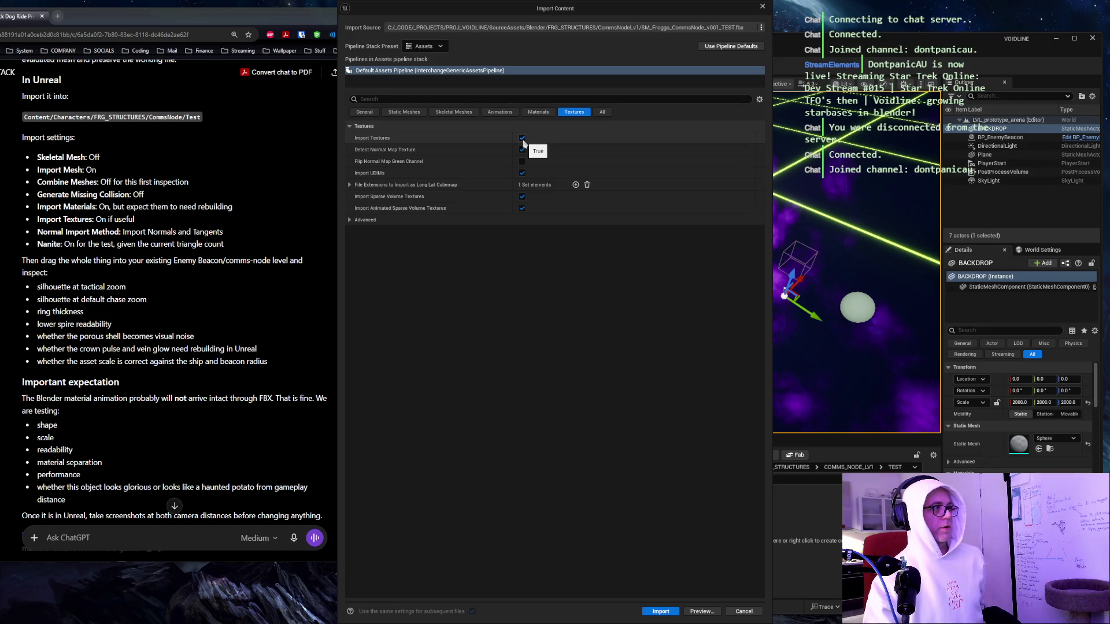
Review General settings by searching 'tange', 'method' and 'normal', then show all settings.
{"action": "left_click", "coordinate": [363, 112]}
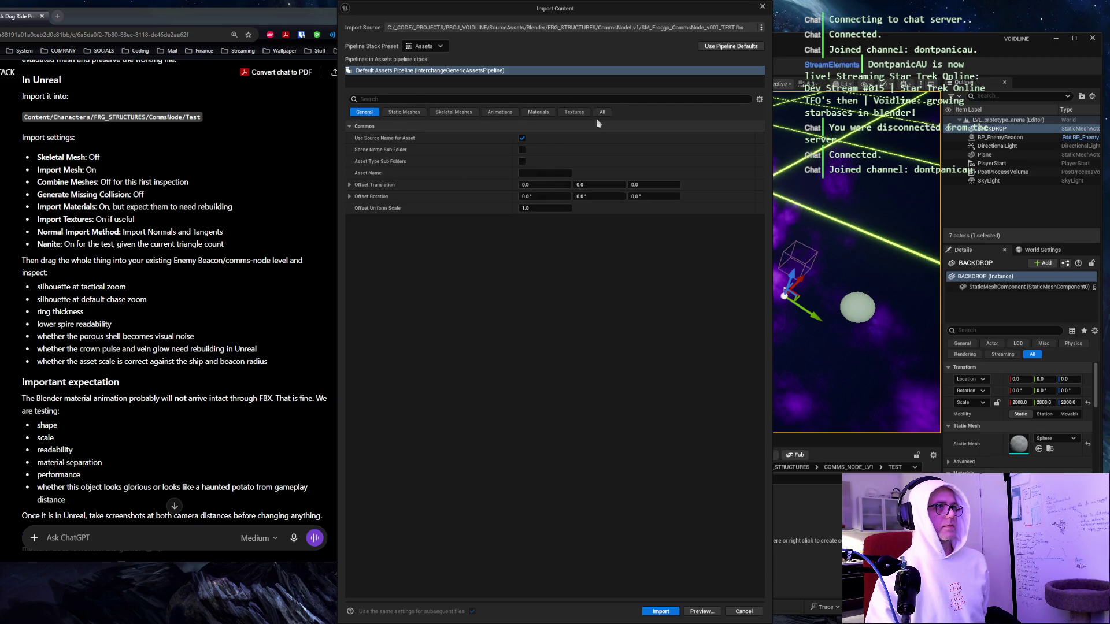
{"action": "left_click", "coordinate": [541, 101]}
{"action": "type", "text": "tange"}
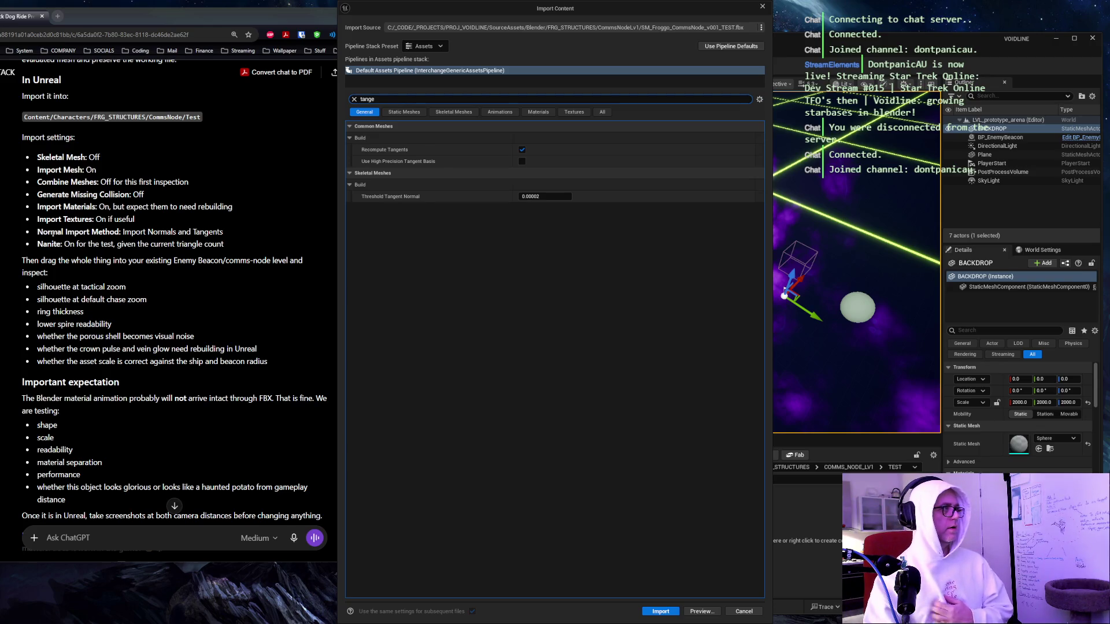
{"action": "double_click", "coordinate": [370, 100]}
{"action": "type", "text": "method"}
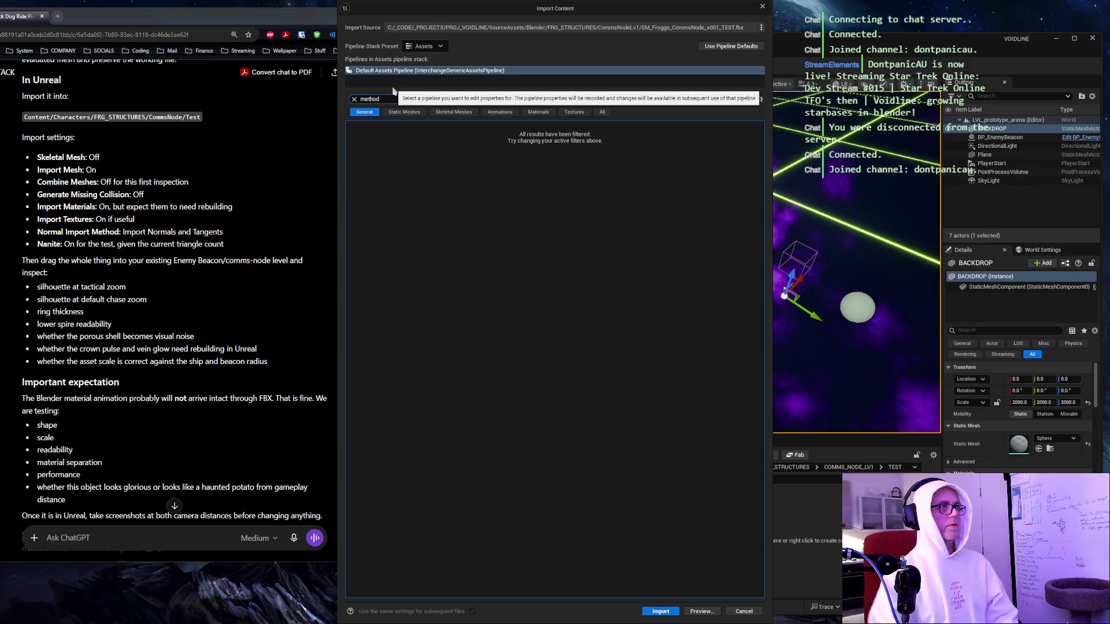
{"action": "key", "text": "BackSpace"}
{"action": "key", "text": "BackSpace"}
{"action": "key", "text": "BackSpace"}
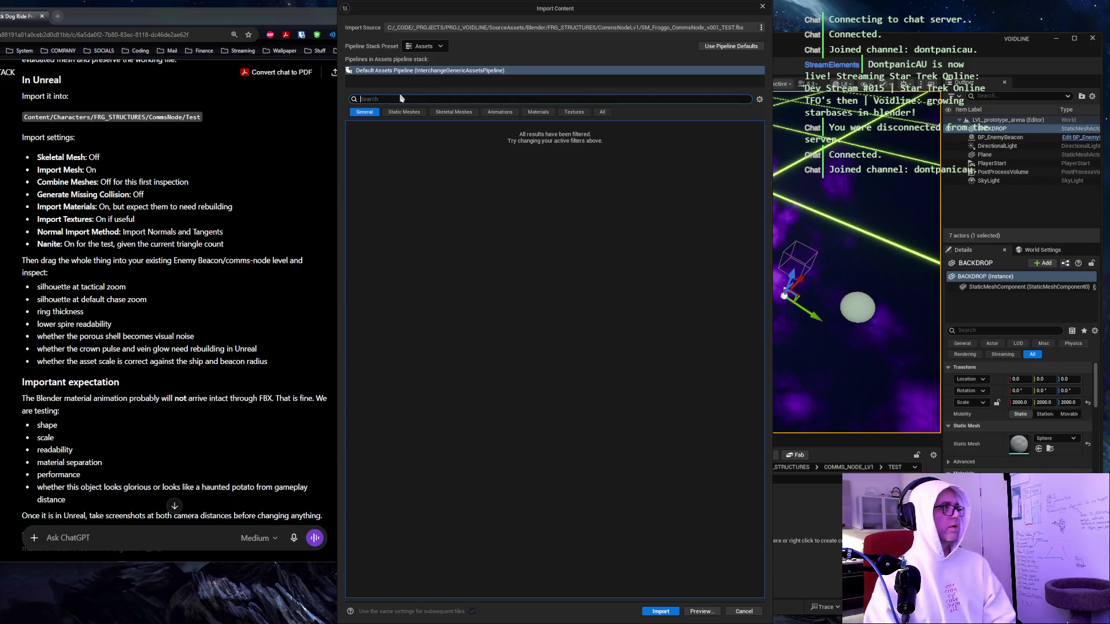
{"action": "type", "text": "normal"}
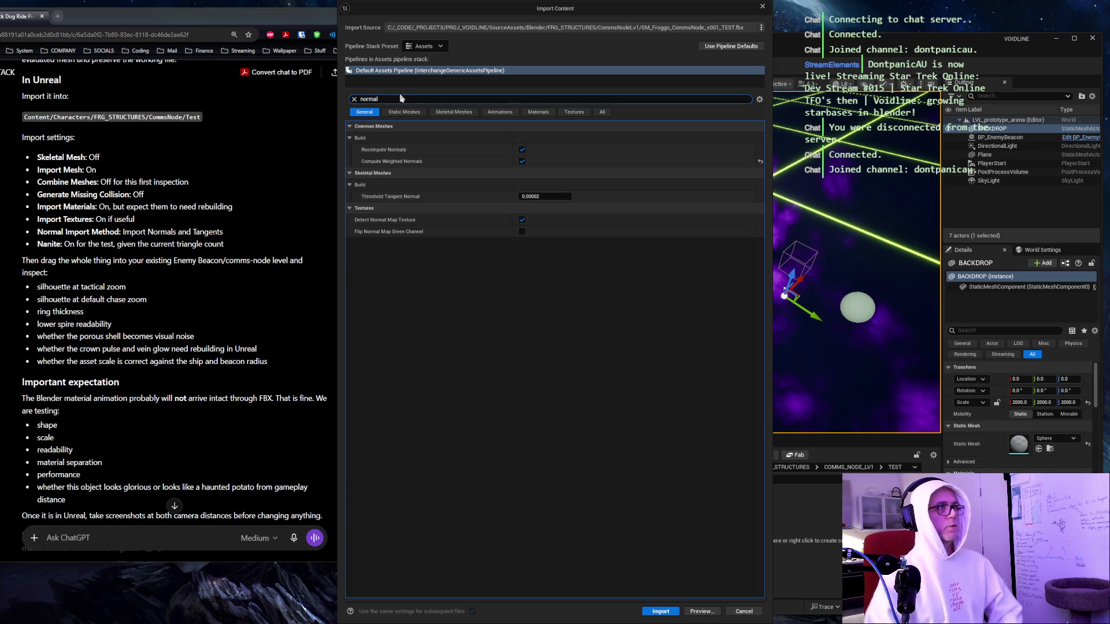
{"action": "key", "text": "BackSpace"}
{"action": "key", "text": "BackSpace"}
{"action": "key", "text": "BackSpace"}
{"action": "key", "text": "BackSpace"}
{"action": "key", "text": "BackSpace"}
{"action": "key", "text": "BackSpace"}
{"action": "left_click", "coordinate": [601, 113]}
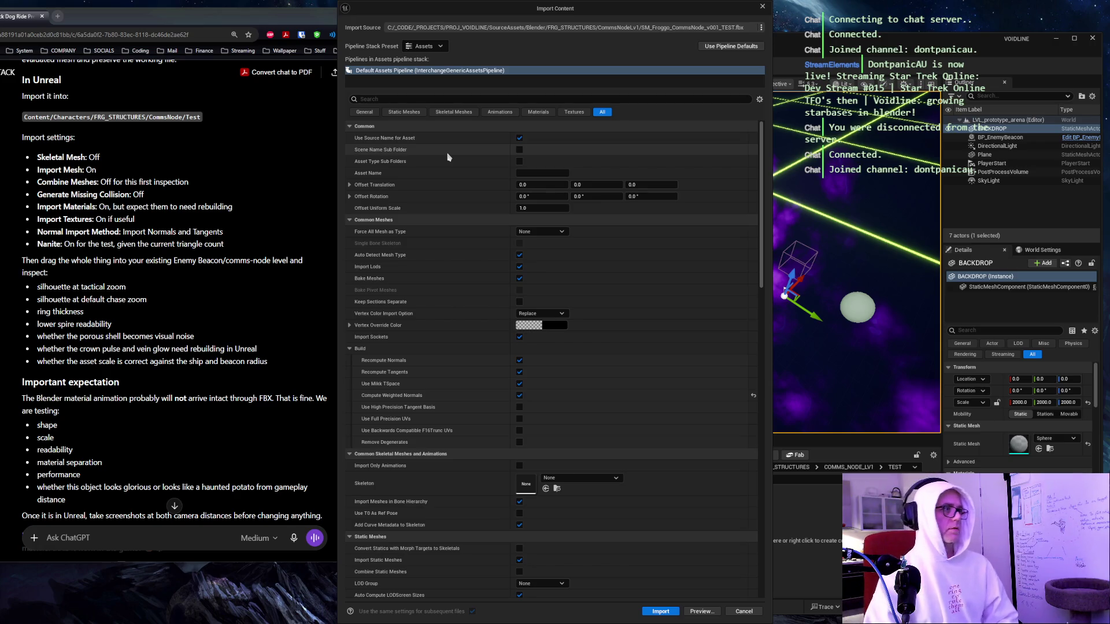
Keep Material Import set to Import as Materials.
{"action": "scroll", "coordinate": [446, 159], "scroll_direction": "down", "scroll_amount": 10}
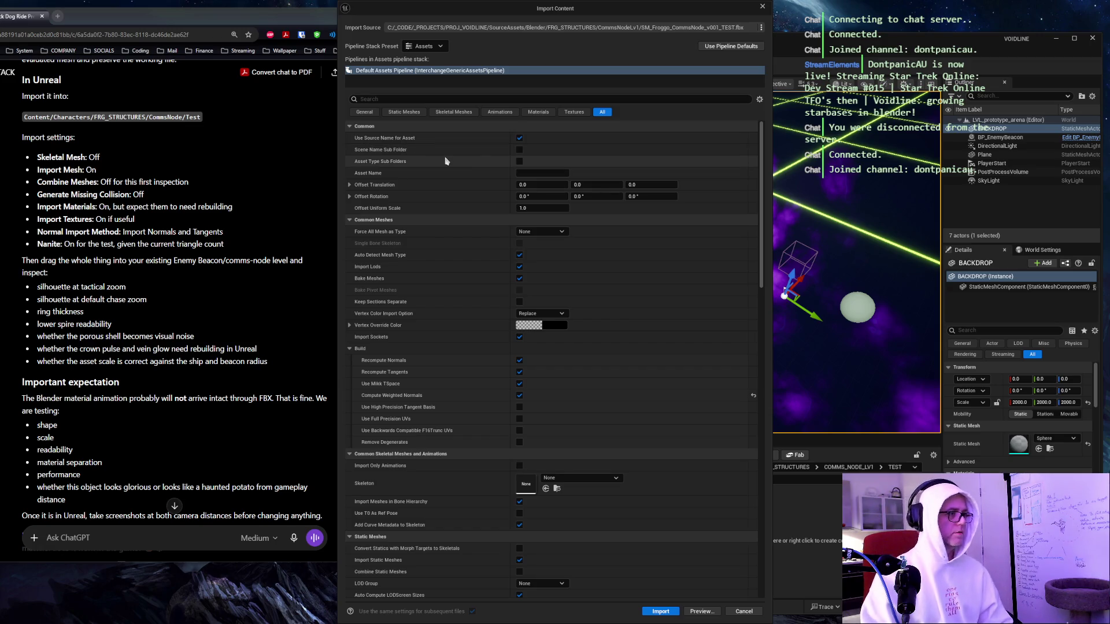
{"action": "scroll", "coordinate": [445, 162], "scroll_direction": "down", "scroll_amount": 3}
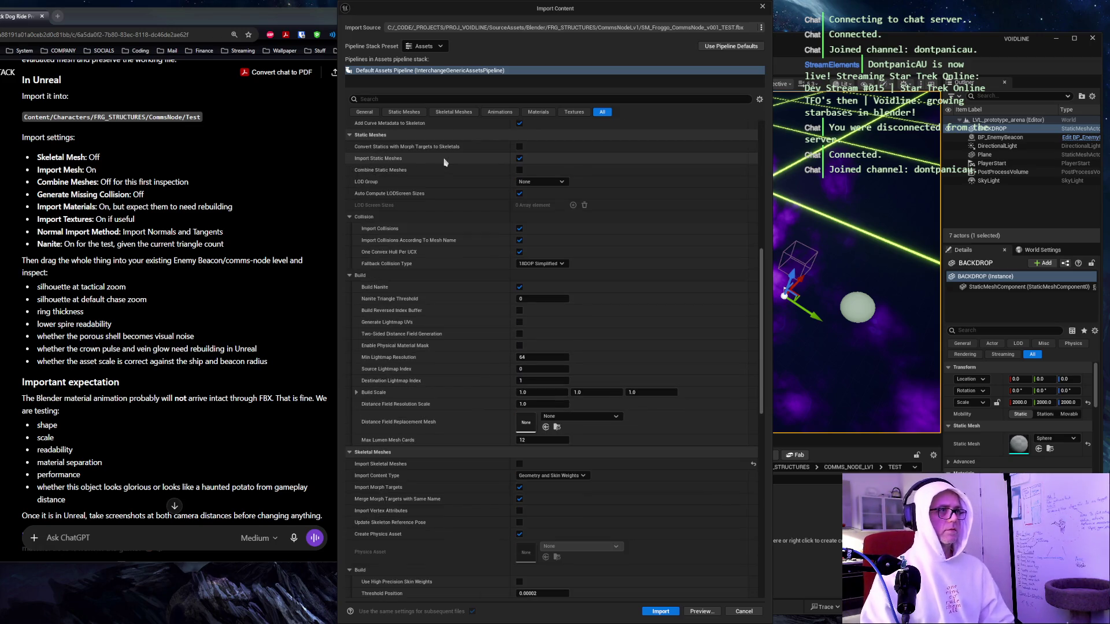
{"action": "scroll", "coordinate": [445, 163], "scroll_direction": "down", "scroll_amount": 11}
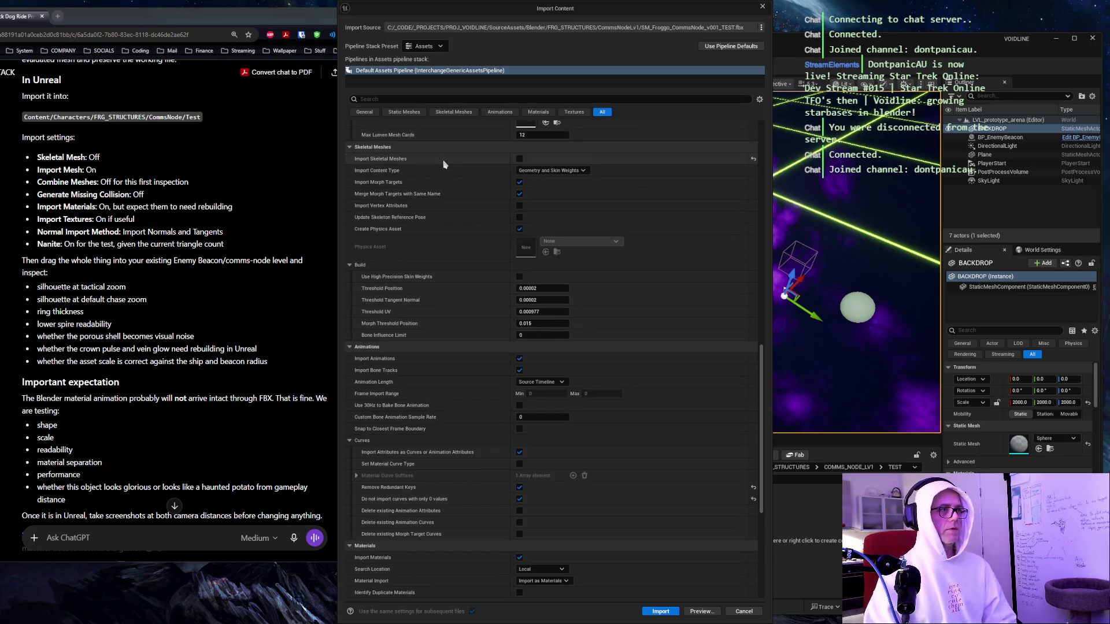
{"action": "scroll", "coordinate": [444, 166], "scroll_direction": "down", "scroll_amount": 10}
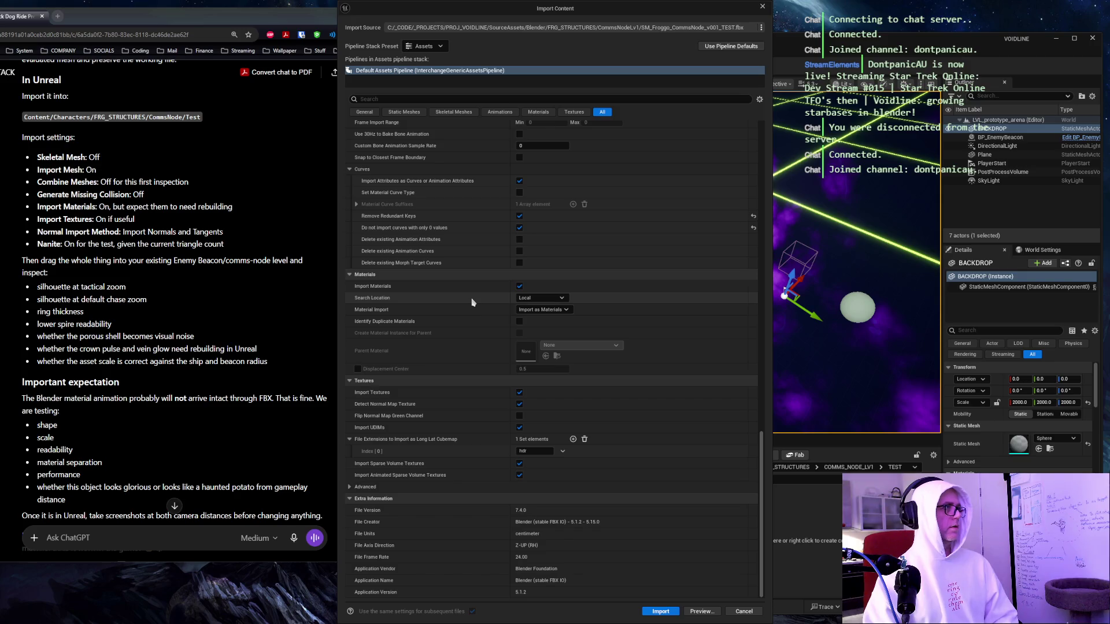
{"action": "left_click", "coordinate": [566, 310]}
{"action": "left_click", "coordinate": [568, 312]}
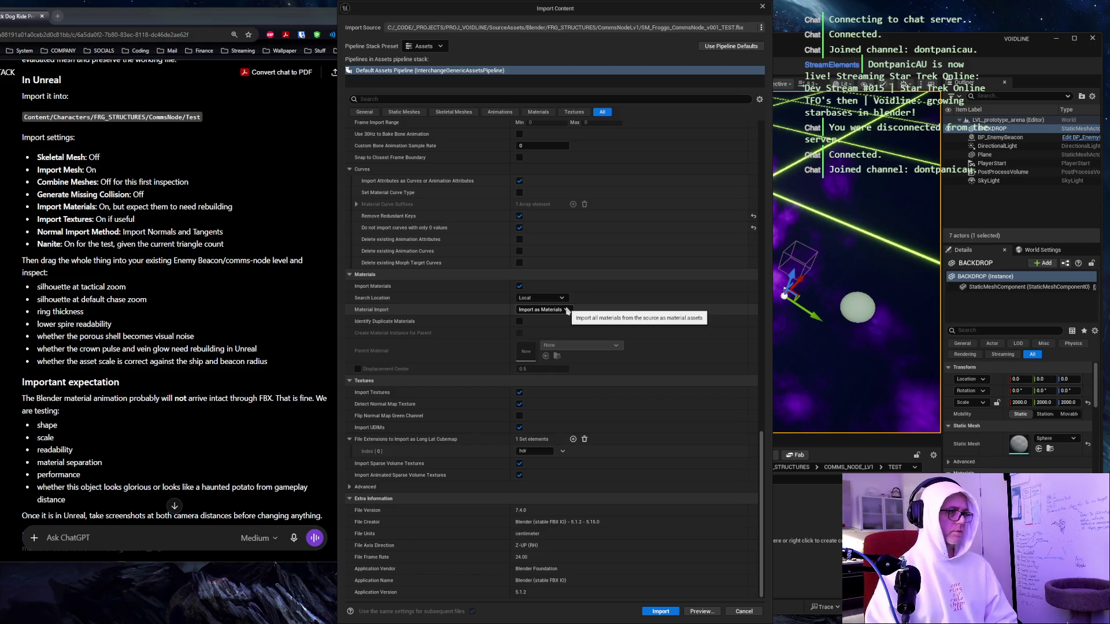
Check the Nanite setting, then hide ChatGPT and shrink the Import Content dialog.
{"action": "left_click", "coordinate": [385, 99]}
{"action": "type", "text": "nanite"}
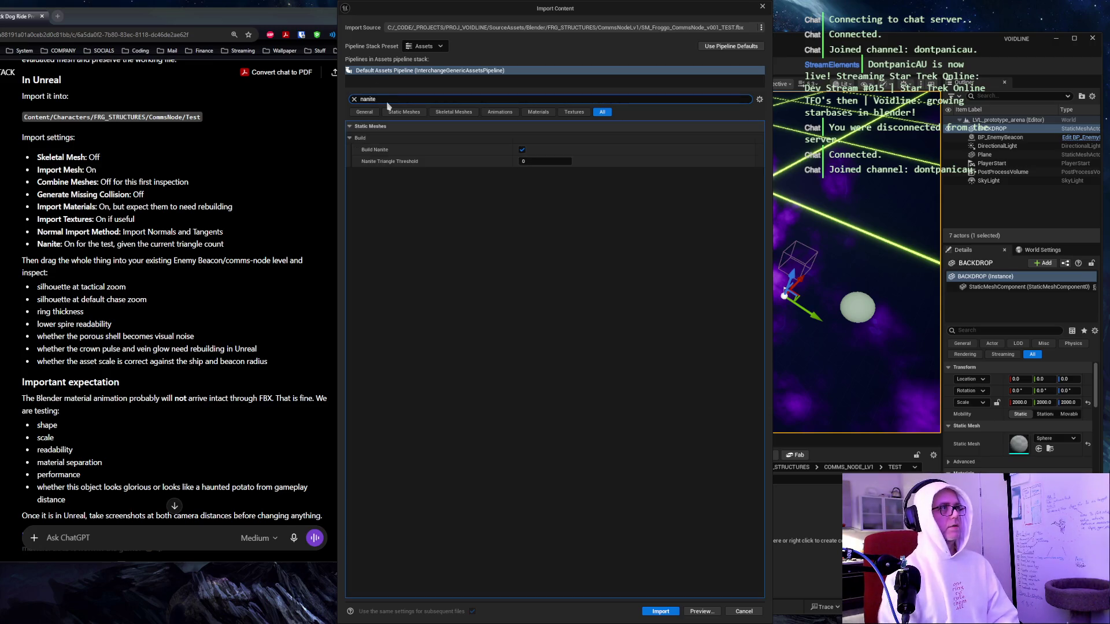
{"action": "key", "text": "BackSpace"}
{"action": "key", "text": "BackSpace"}
{"action": "key", "text": "BackSpace"}
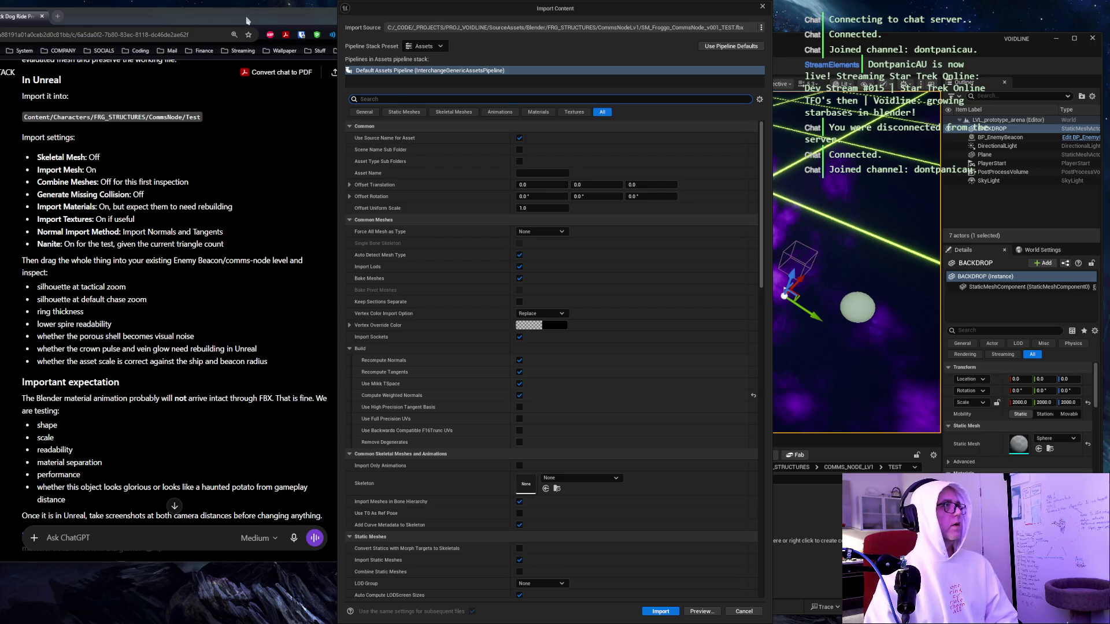
{"action": "key", "text": "super+Down"}
{"action": "left_click_drag", "start_coordinate": [588, 9], "coordinate": [633, 120]}
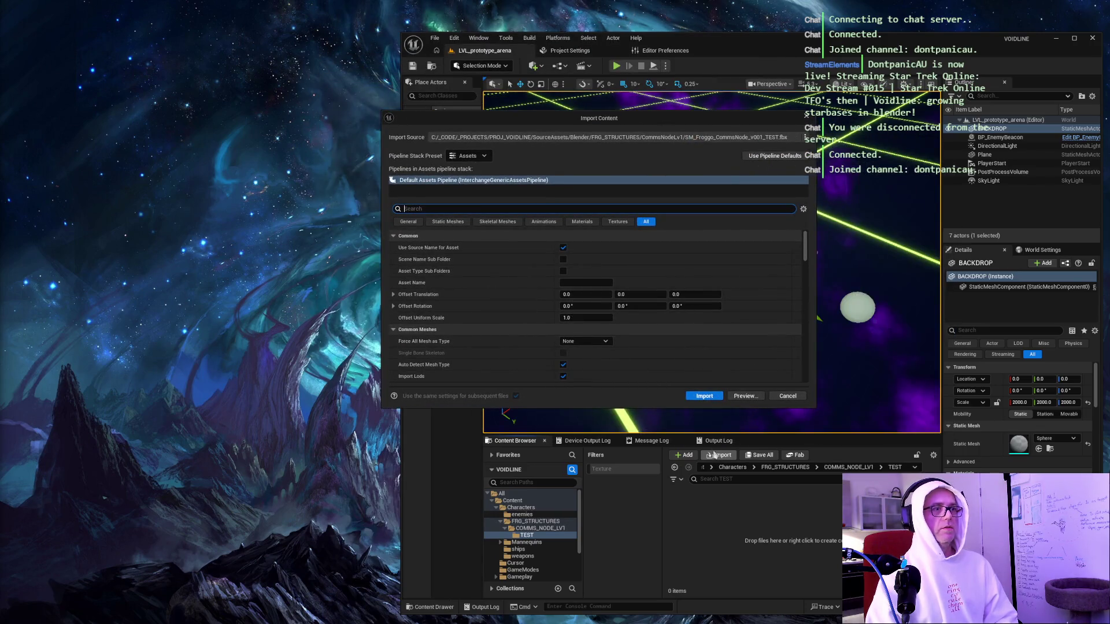
{"action": "left_click", "coordinate": [759, 399]}
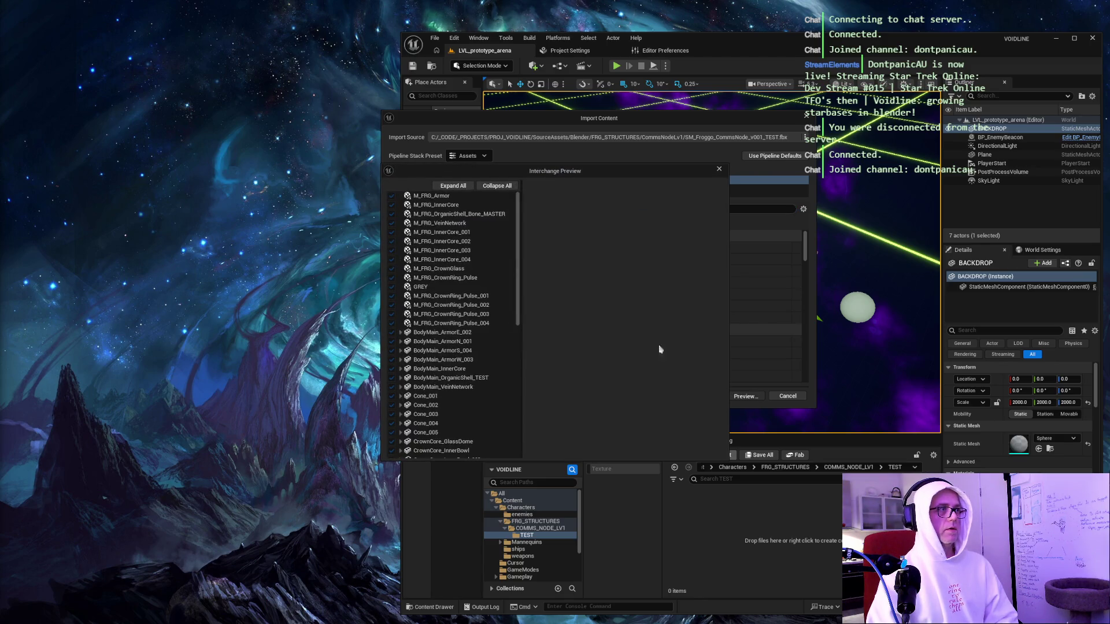
{"action": "mouse_move", "coordinate": [521, 293]}
{"action": "left_mouse_down"}
{"action": "mouse_move", "coordinate": [513, 434]}
{"action": "mouse_move", "coordinate": [516, 300]}
{"action": "left_mouse_up"}
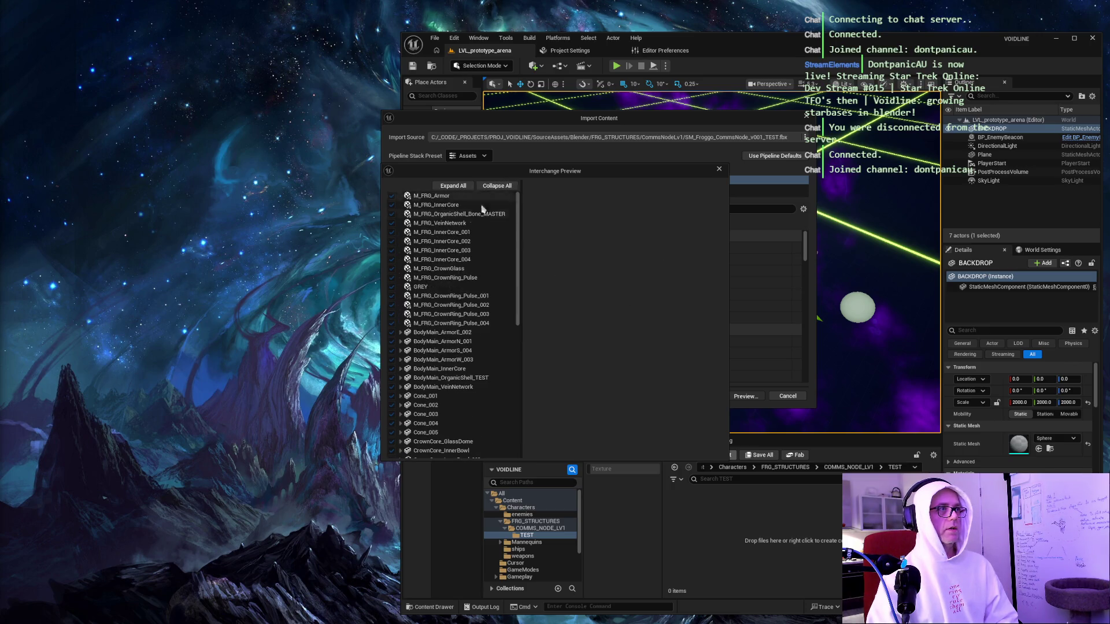
{"action": "left_click", "coordinate": [462, 216]}
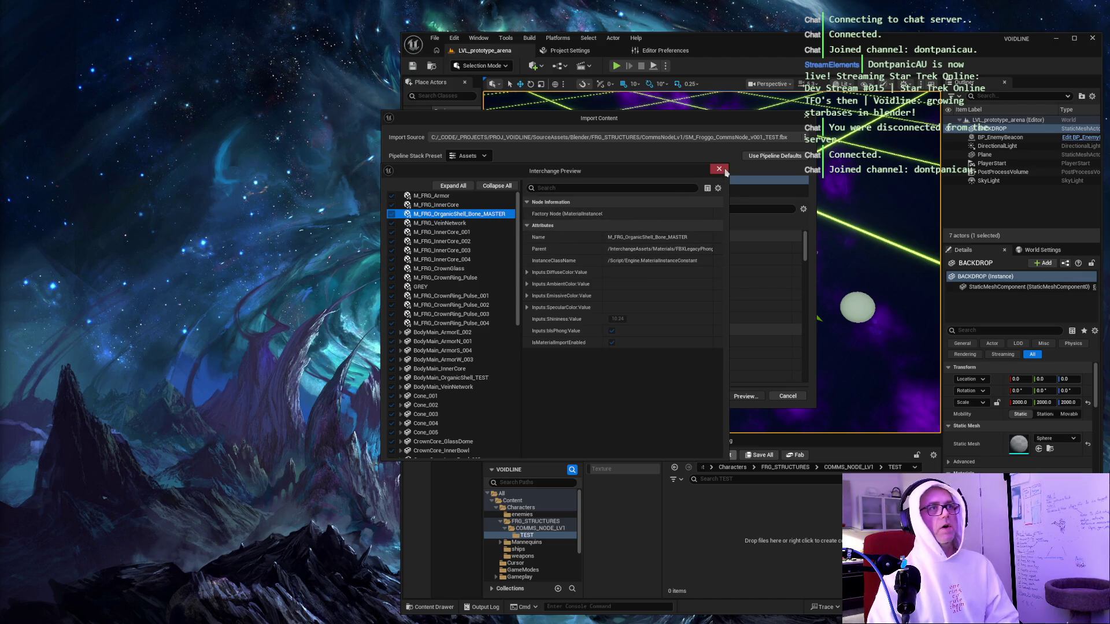
{"action": "left_click", "coordinate": [722, 171]}
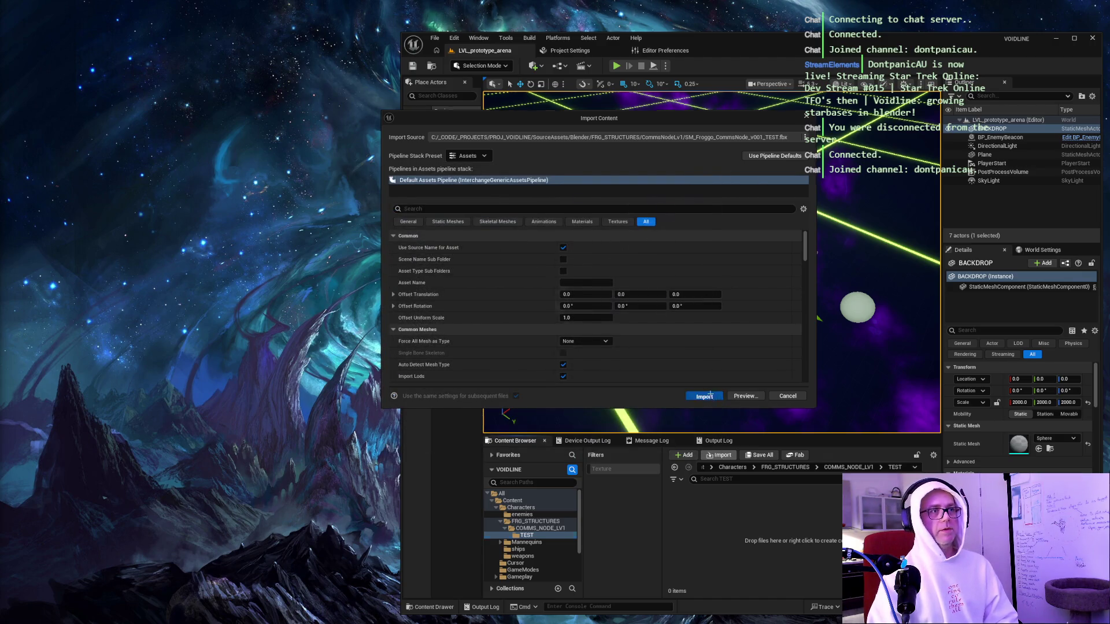
Import the comms-node FBX and select all resulting assets in the TEST folder.
{"action": "left_click", "coordinate": [706, 396]}
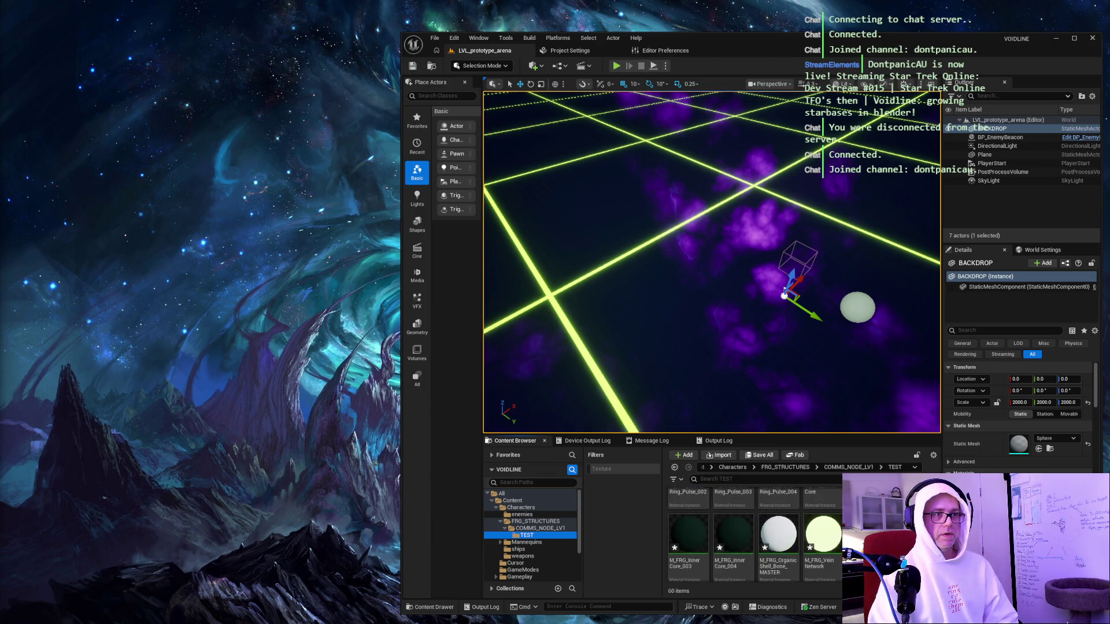
{"action": "scroll", "coordinate": [751, 532], "scroll_direction": "down", "scroll_amount": 1}
{"action": "scroll", "coordinate": [752, 526], "scroll_direction": "down", "scroll_amount": 2}
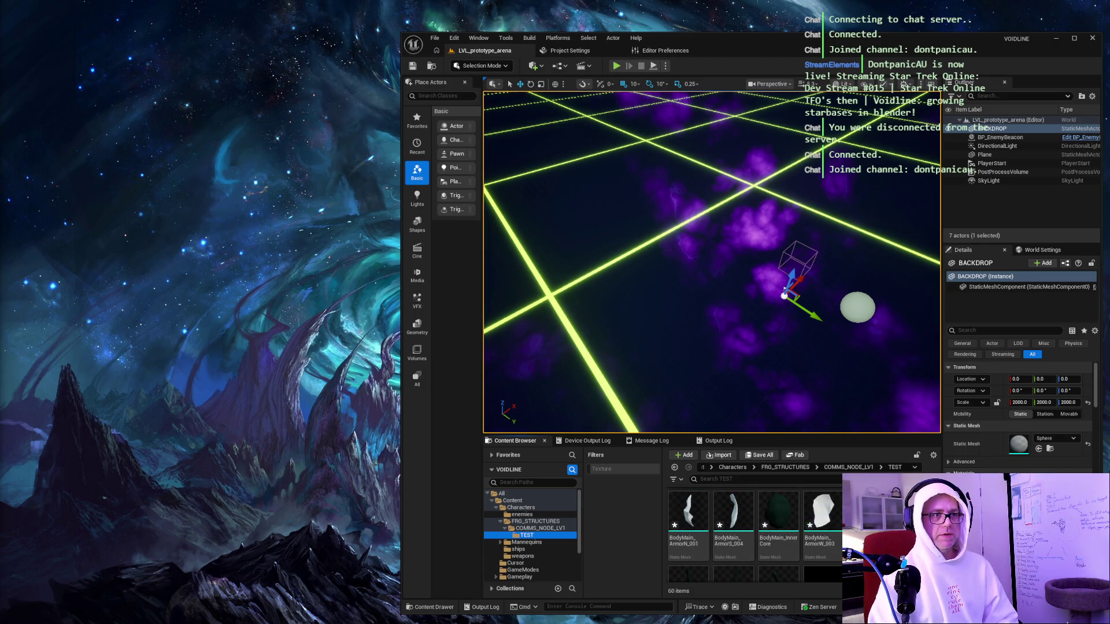
{"action": "key", "text": "ctrl+a"}
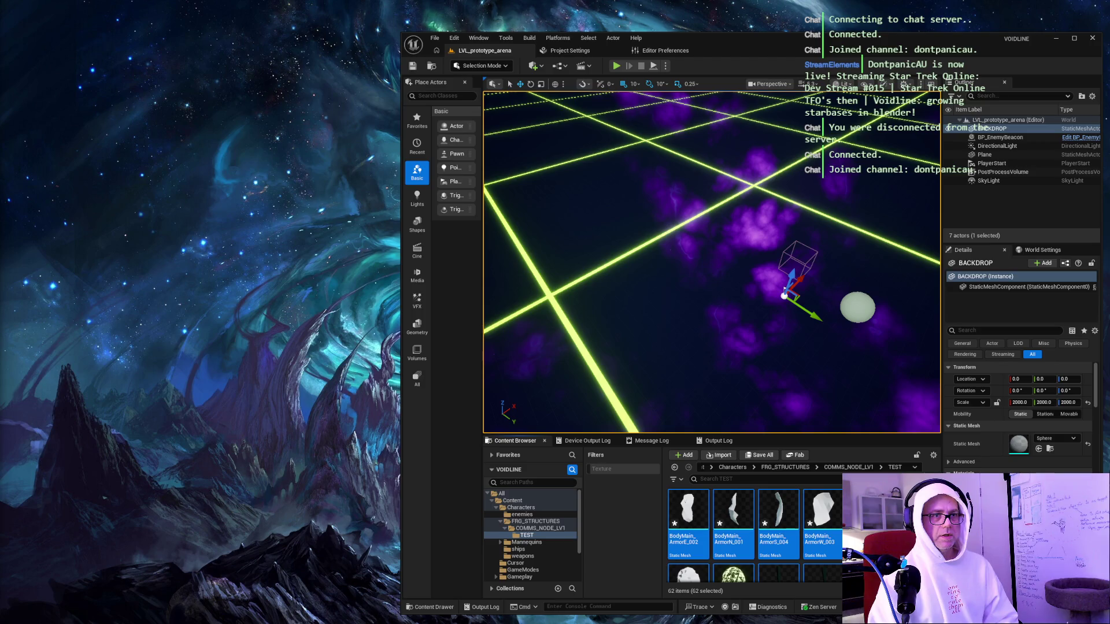
{"action": "scroll", "coordinate": [751, 531], "scroll_direction": "up", "scroll_amount": 2}
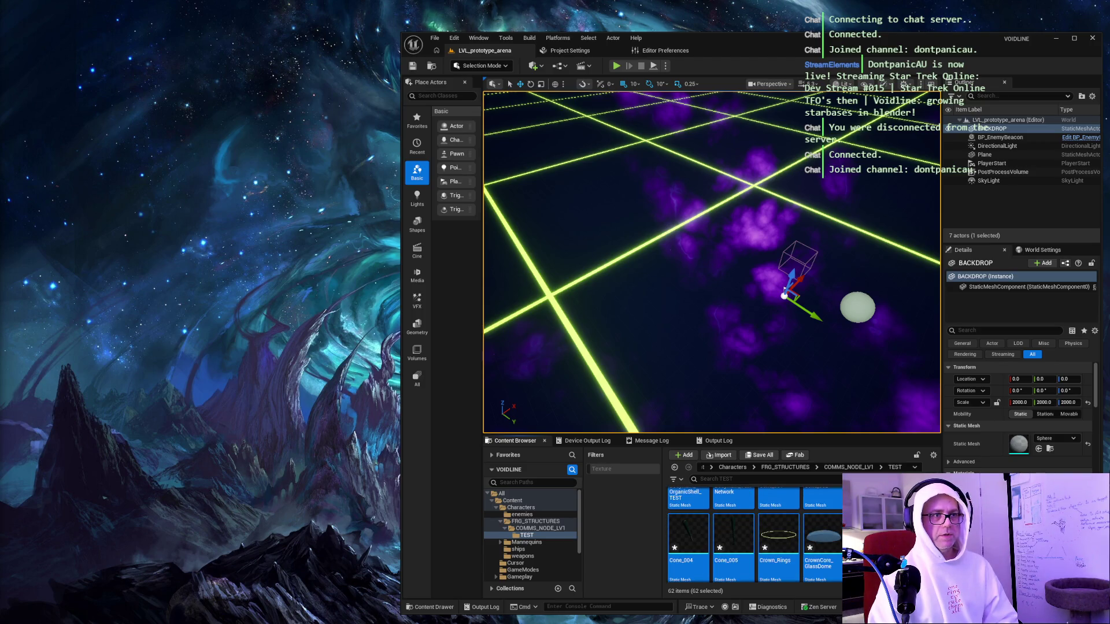
{"action": "scroll", "coordinate": [752, 531], "scroll_direction": "down", "scroll_amount": 3}
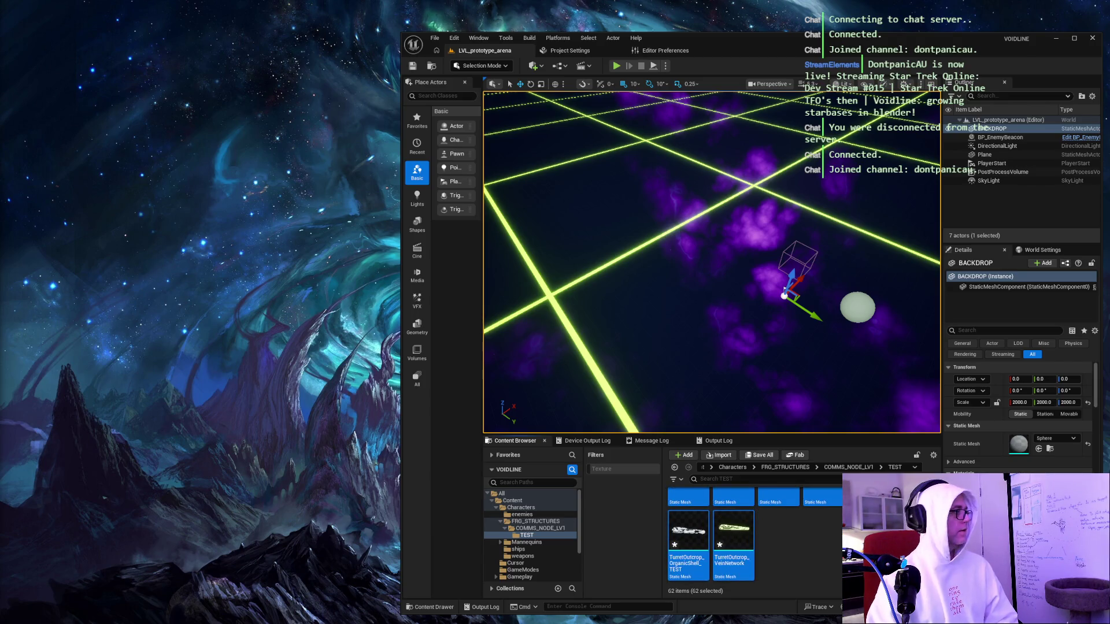
Widen the editor window across the screen to show all 62 assets.
{"action": "mouse_move", "coordinate": [735, 434]}
{"action": "left_mouse_down"}
{"action": "mouse_move", "coordinate": [764, 411]}
{"action": "mouse_move", "coordinate": [764, 257]}
{"action": "left_mouse_up"}
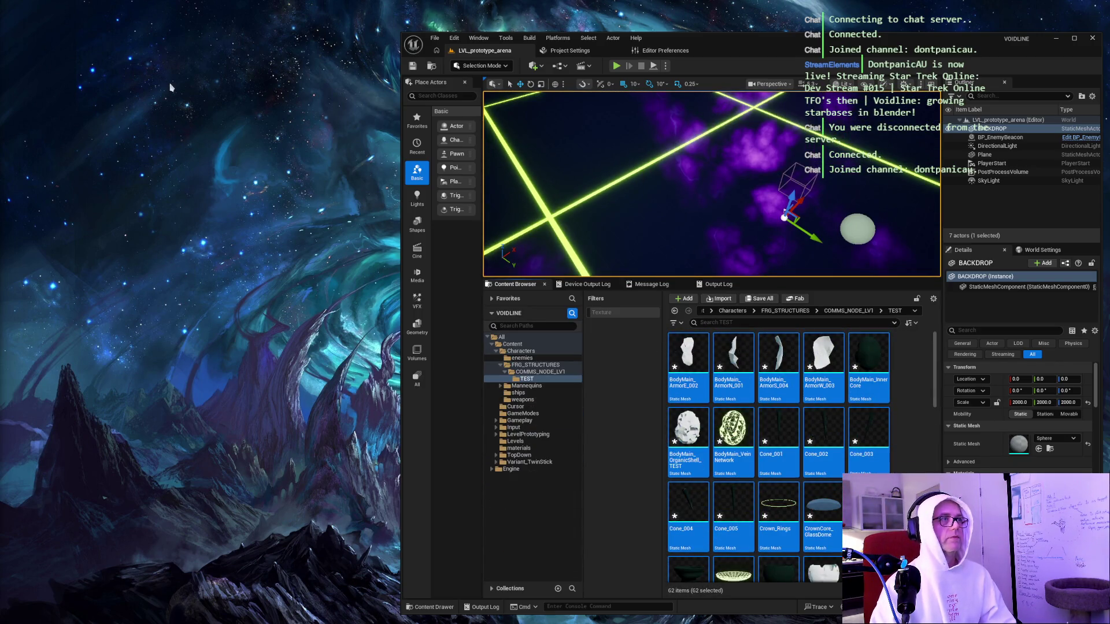
{"action": "left_click_drag", "start_coordinate": [403, 61], "coordinate": [132, 69]}
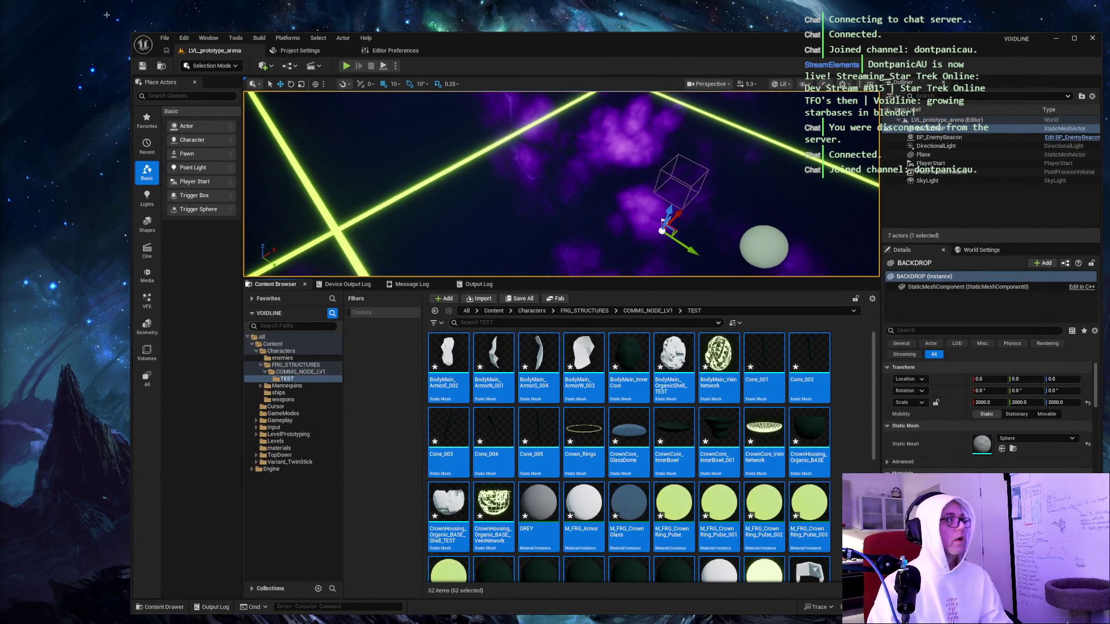
{"action": "key", "text": "Print"}
{"action": "key", "text": "Return"}
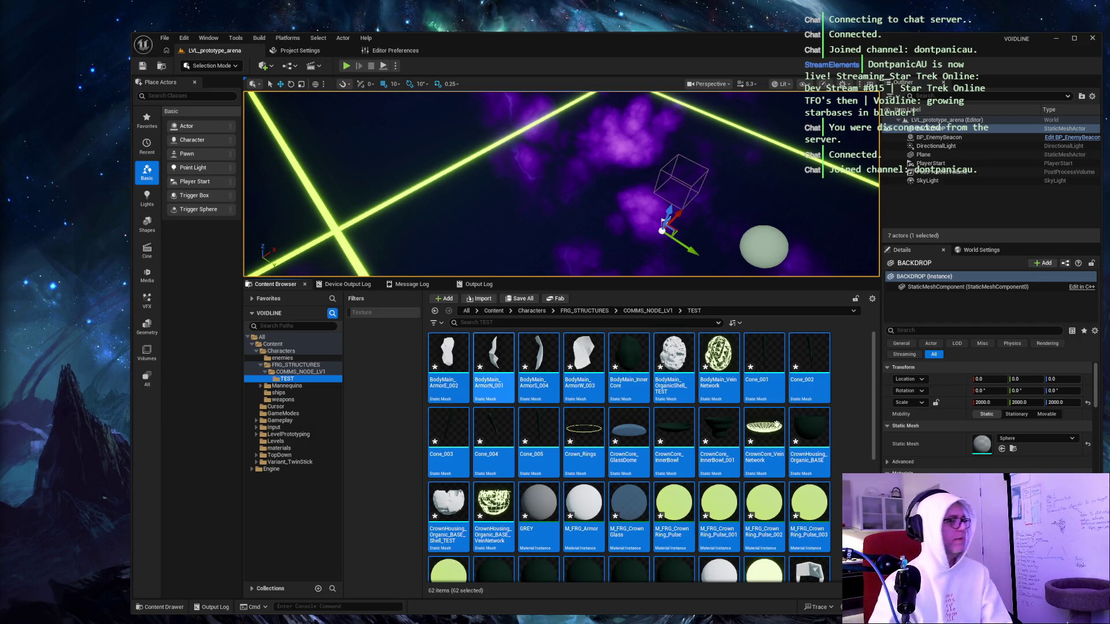
{"action": "left_click", "coordinate": [450, 360]}
Delete all 62 assets from the TEST folder.
{"action": "scroll", "coordinate": [804, 534], "scroll_direction": "down", "scroll_amount": 5}
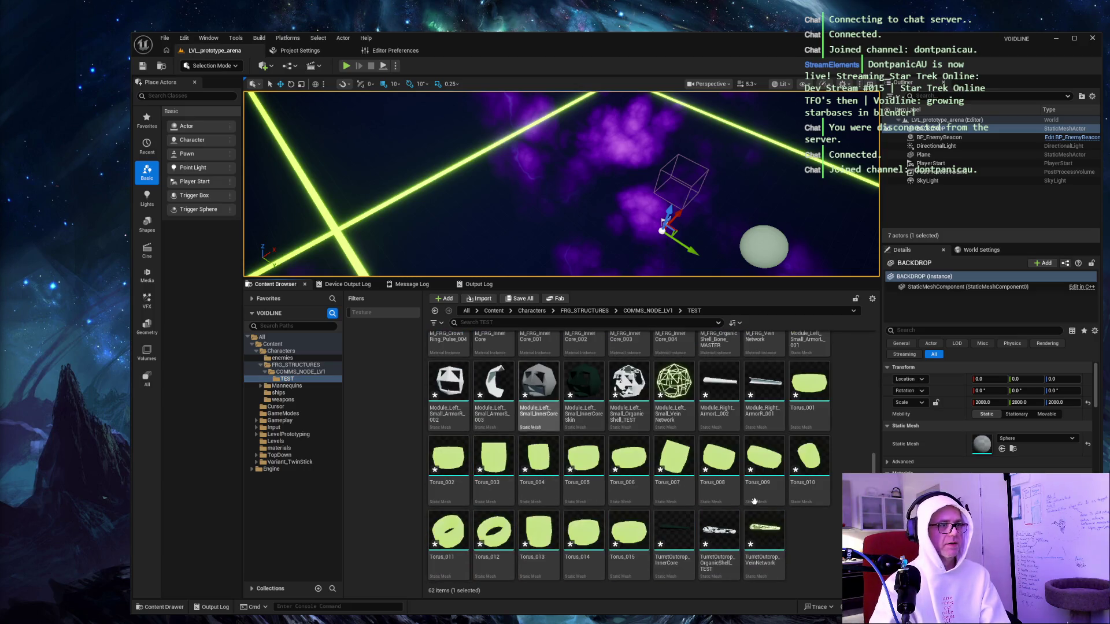
{"action": "key", "text": "ctrl+a"}
{"action": "key", "text": "Delete"}
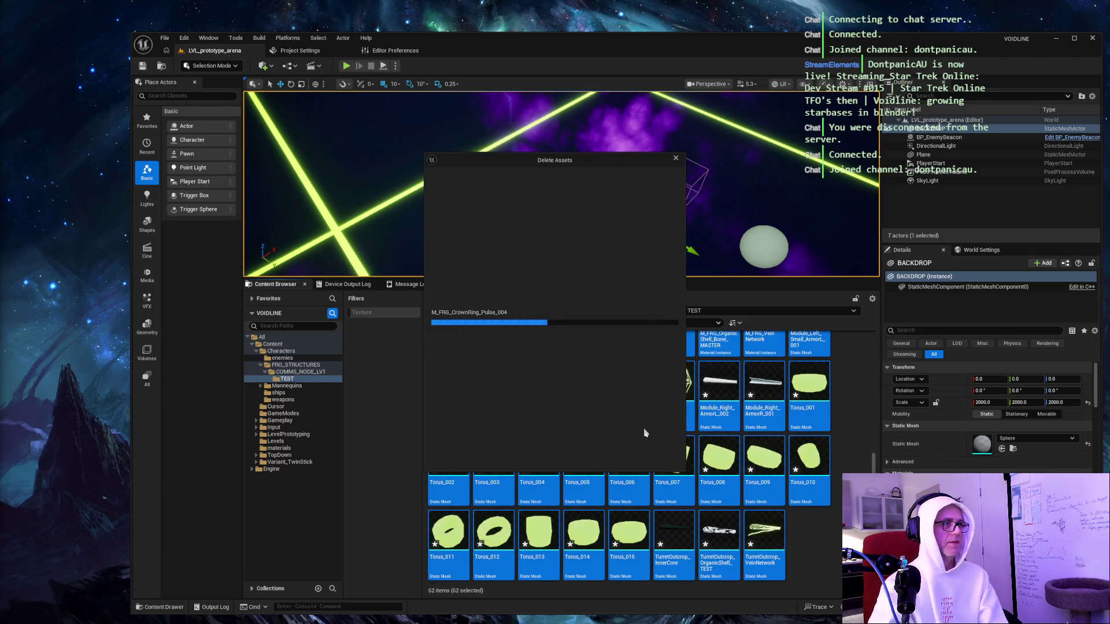
{"action": "left_click", "coordinate": [519, 457]}
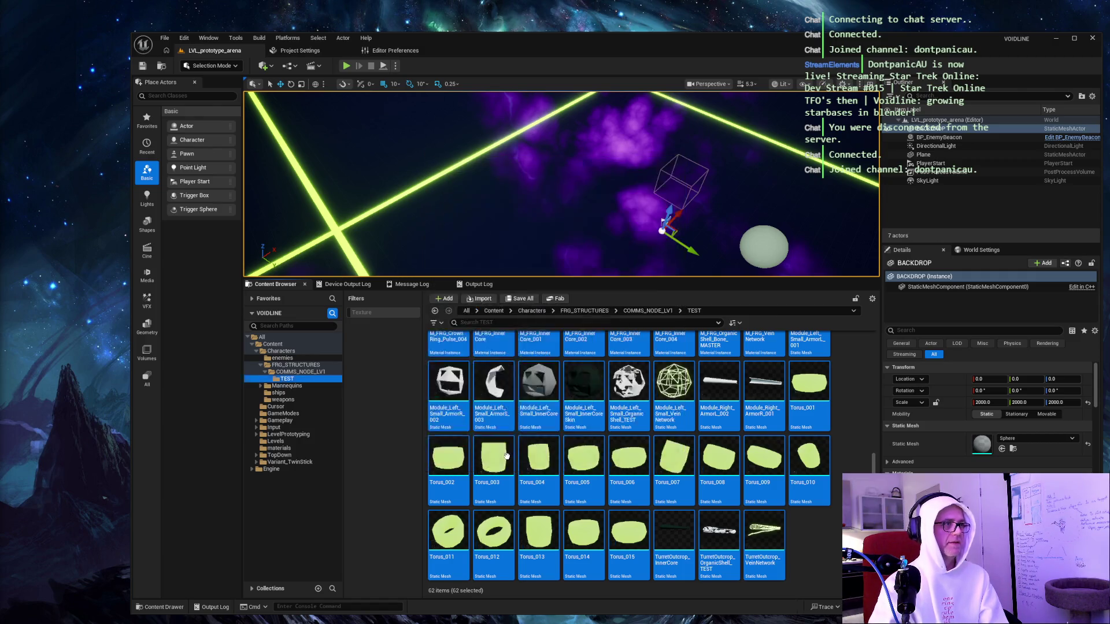
Reimport SM_Froggo_CommsNode_v001_TEST.fbx with Combine Static Meshes enabled.
{"action": "left_click", "coordinate": [479, 298]}
{"action": "left_click", "coordinate": [318, 128]}
{"action": "double_click", "coordinate": [318, 128]}
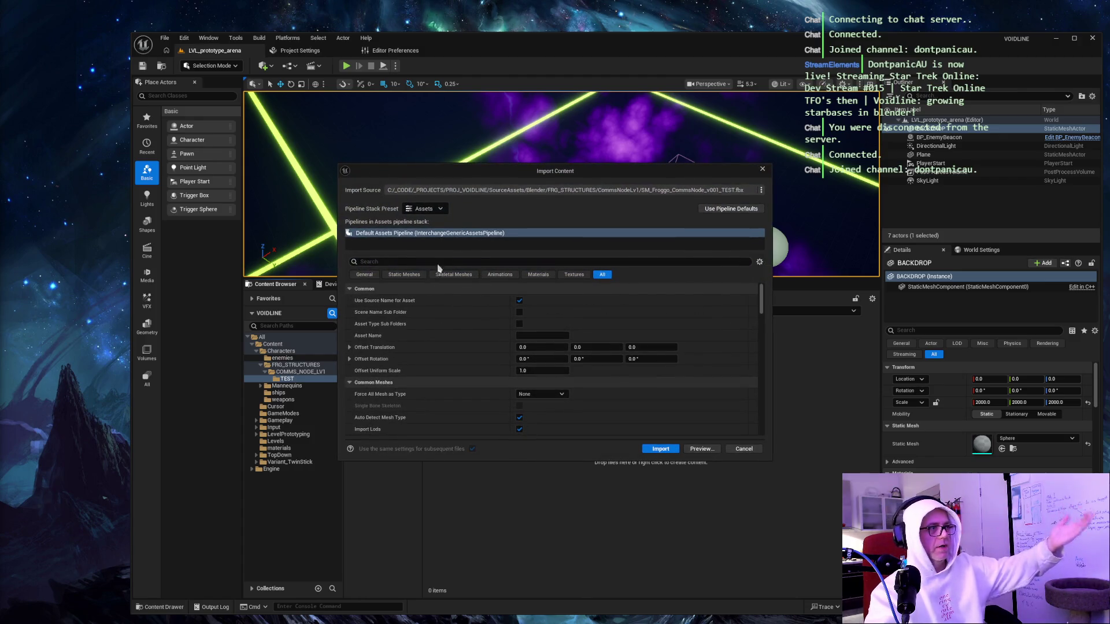
{"action": "type", "text": "combine"}
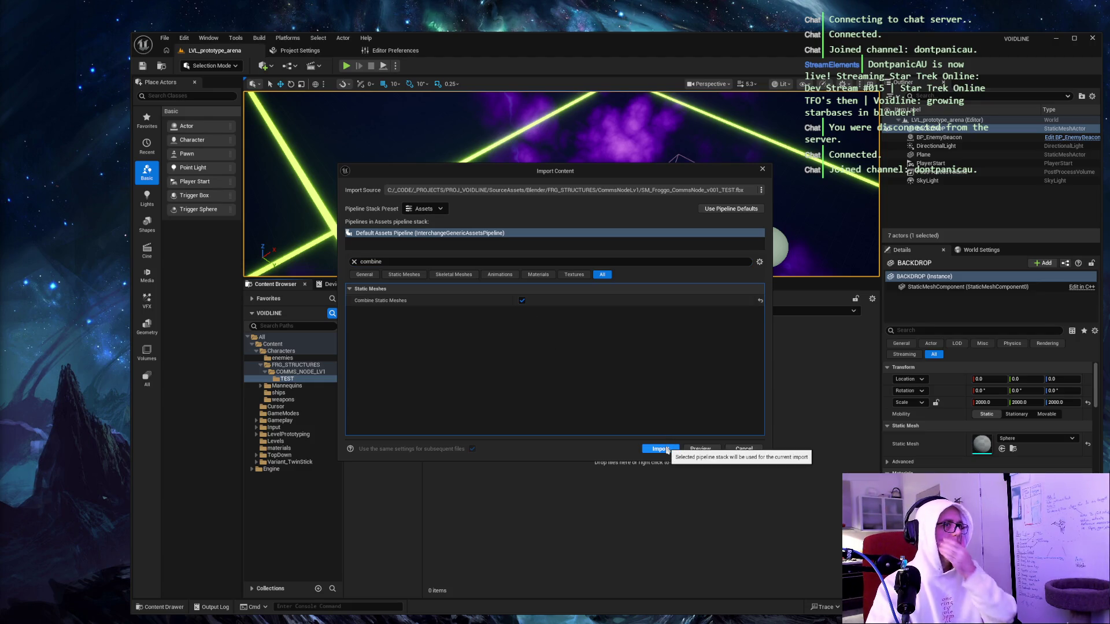
{"action": "left_click", "coordinate": [665, 449]}
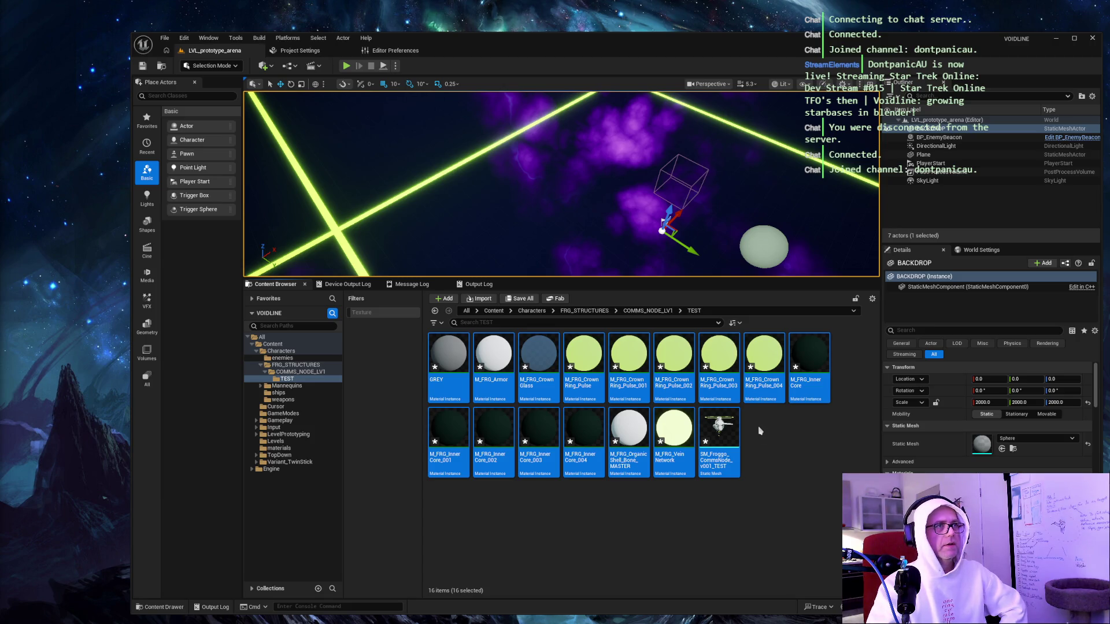
Enlarge the viewport and place SM_Froggo_CommsNode_v001_TEST in the level above the neon grid.
{"action": "left_click", "coordinate": [757, 431]}
{"action": "left_click_drag", "start_coordinate": [555, 190], "coordinate": [562, 215]}
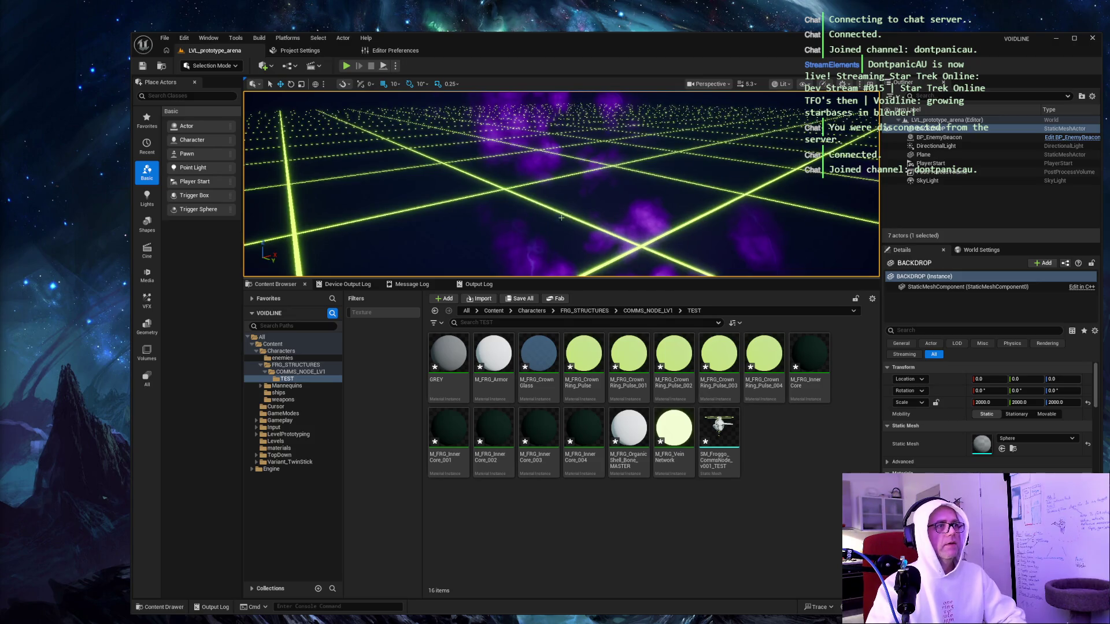
{"action": "mouse_move", "coordinate": [578, 281]}
{"action": "left_mouse_down"}
{"action": "mouse_move", "coordinate": [598, 393]}
{"action": "mouse_move", "coordinate": [595, 377]}
{"action": "left_mouse_up"}
{"action": "mouse_move", "coordinate": [717, 524]}
{"action": "left_mouse_down"}
{"action": "mouse_move", "coordinate": [692, 347]}
{"action": "mouse_move", "coordinate": [598, 284]}
{"action": "left_mouse_up"}
Zoom and orbit around the placed comms node to inspect it from below and up close.
{"action": "scroll", "coordinate": [585, 289], "scroll_direction": "up", "scroll_amount": 6}
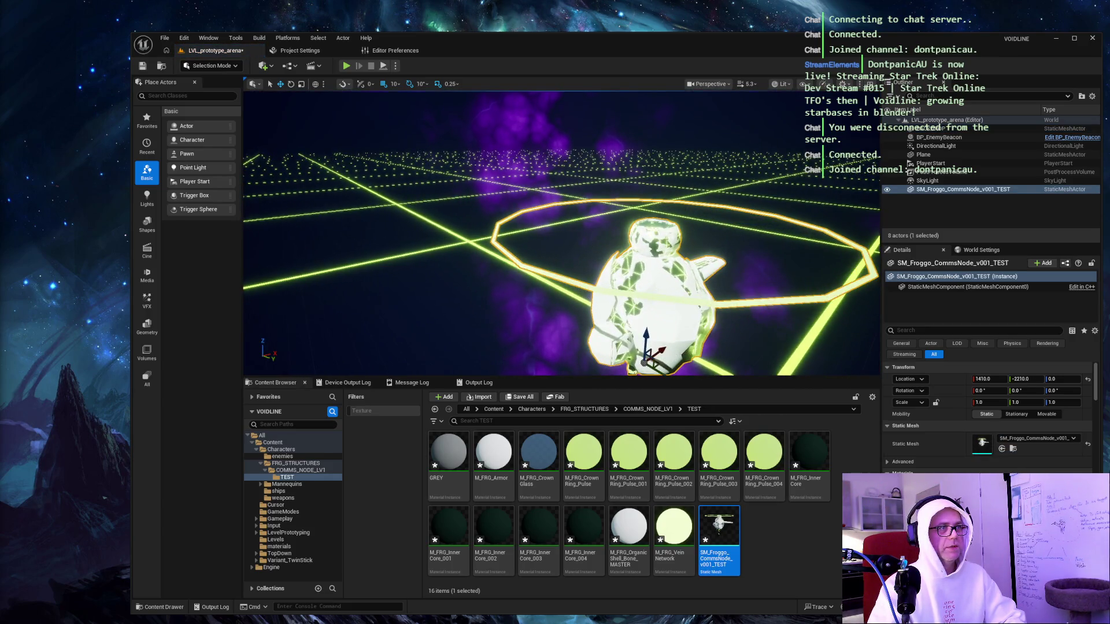
{"action": "mouse_move", "coordinate": [585, 289]}
{"action": "left_mouse_down"}
{"action": "mouse_move", "coordinate": [731, 248]}
{"action": "mouse_move", "coordinate": [677, 317]}
{"action": "left_mouse_up"}
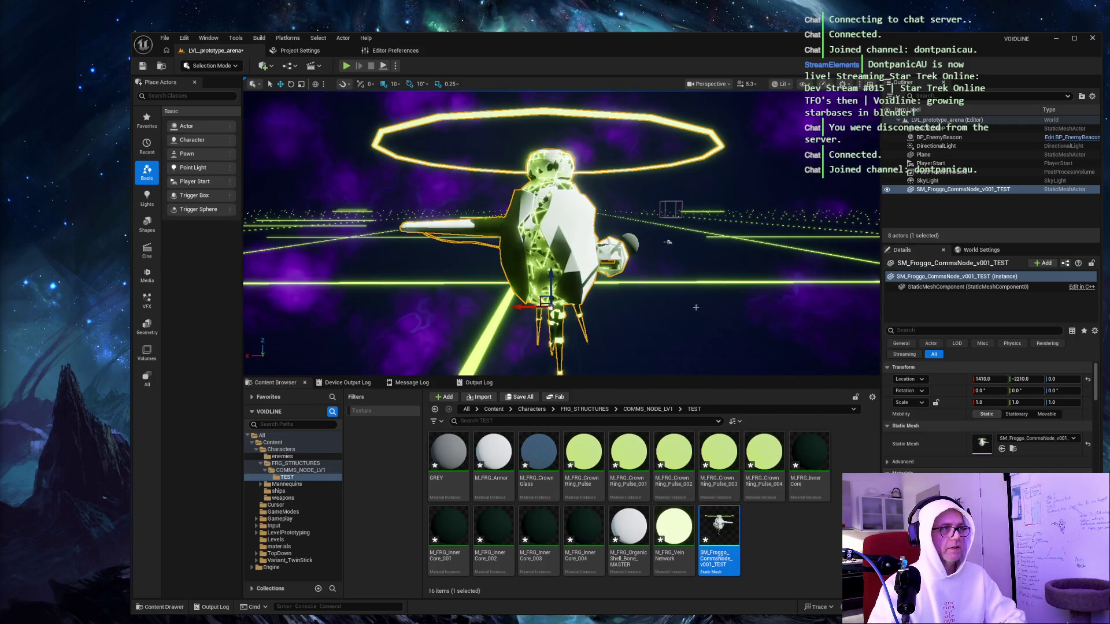
{"action": "left_click", "coordinate": [676, 317]}
{"action": "left_click", "coordinate": [752, 162]}
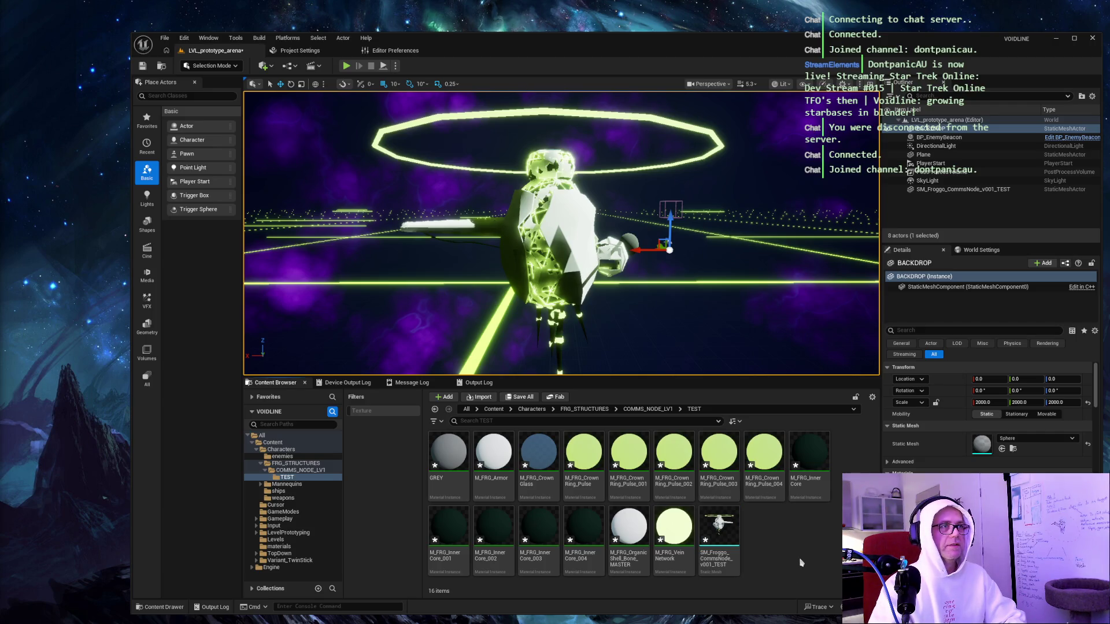
{"action": "left_click", "coordinate": [971, 222]}
{"action": "mouse_move", "coordinate": [505, 238]}
{"action": "left_mouse_down"}
{"action": "mouse_move", "coordinate": [439, 238]}
{"action": "mouse_move", "coordinate": [505, 239]}
{"action": "mouse_move", "coordinate": [494, 173]}
{"action": "mouse_move", "coordinate": [278, 131]}
{"action": "left_mouse_up"}
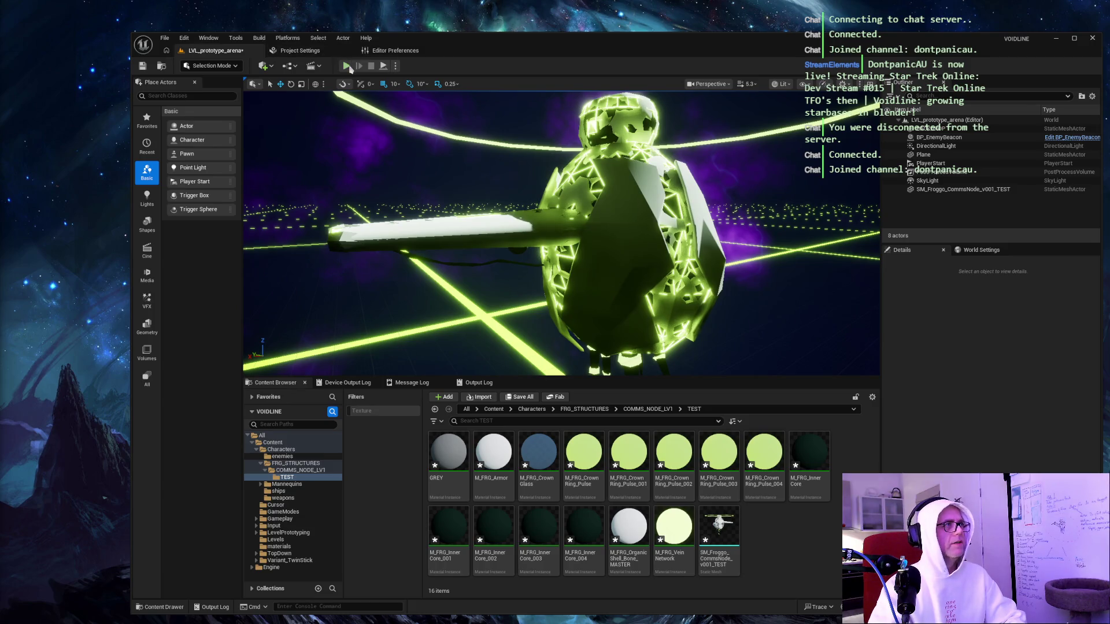
Start Play In Editor to fly the player ship near the glowing comms-node station.
{"action": "left_click", "coordinate": [347, 67]}
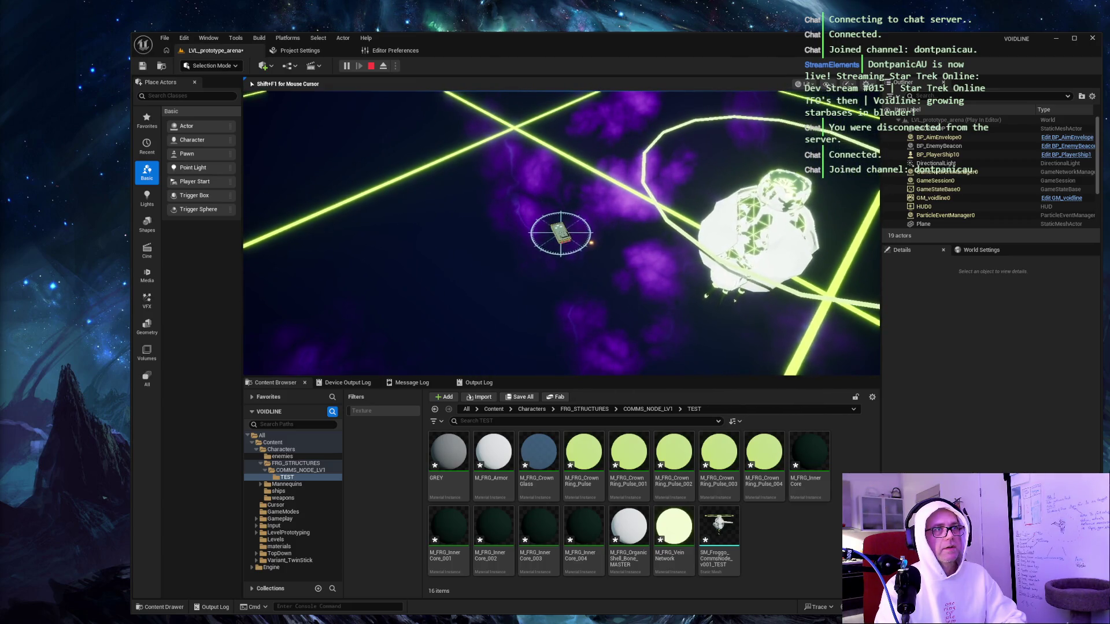
Stop the play session and reposition the editor view around the comms node.
{"action": "key", "text": "Escape"}
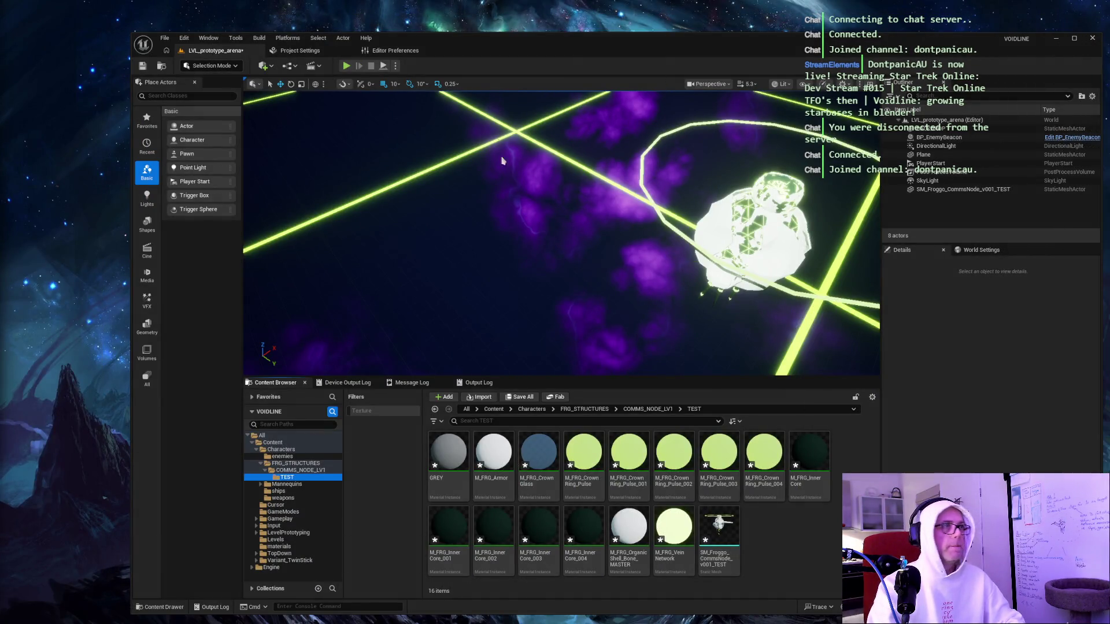
{"action": "left_click", "coordinate": [548, 188]}
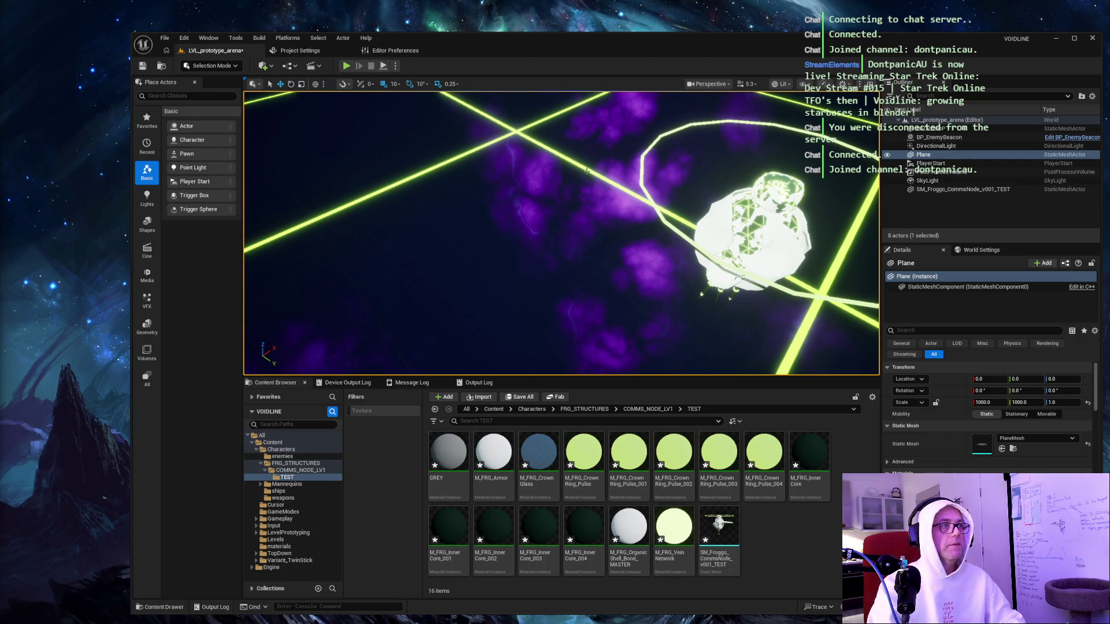
{"action": "left_click", "coordinate": [542, 207]}
{"action": "left_click_drag", "start_coordinate": [542, 207], "coordinate": [521, 223]}
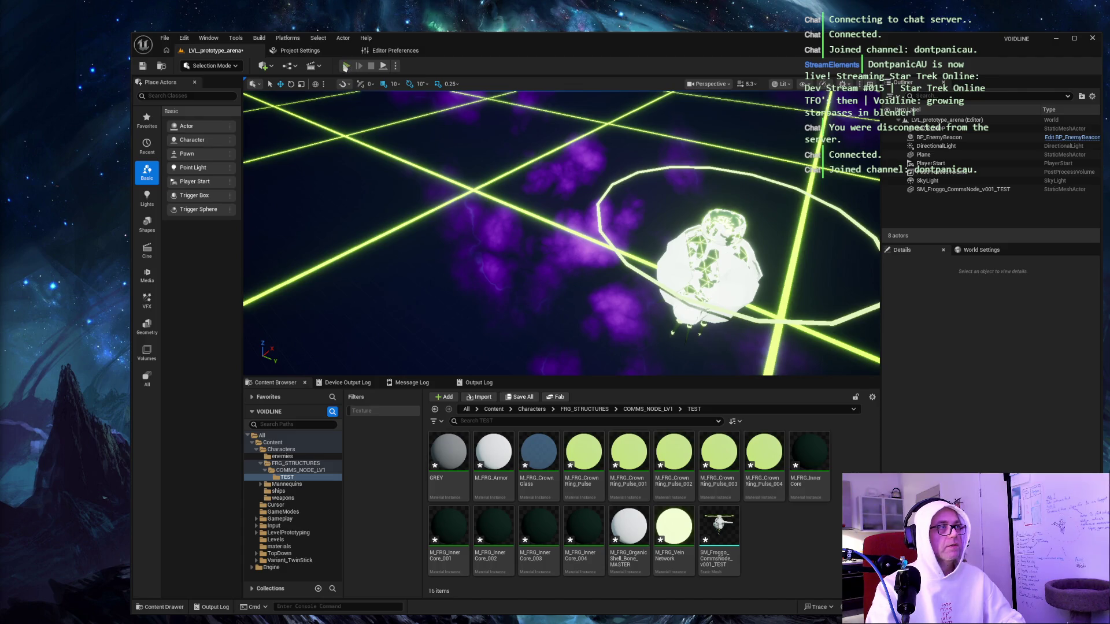
Restart play, fire a shot from the player ship, and begin a screenshot snip.
{"action": "left_click", "coordinate": [346, 66]}
{"action": "left_click", "coordinate": [598, 198]}
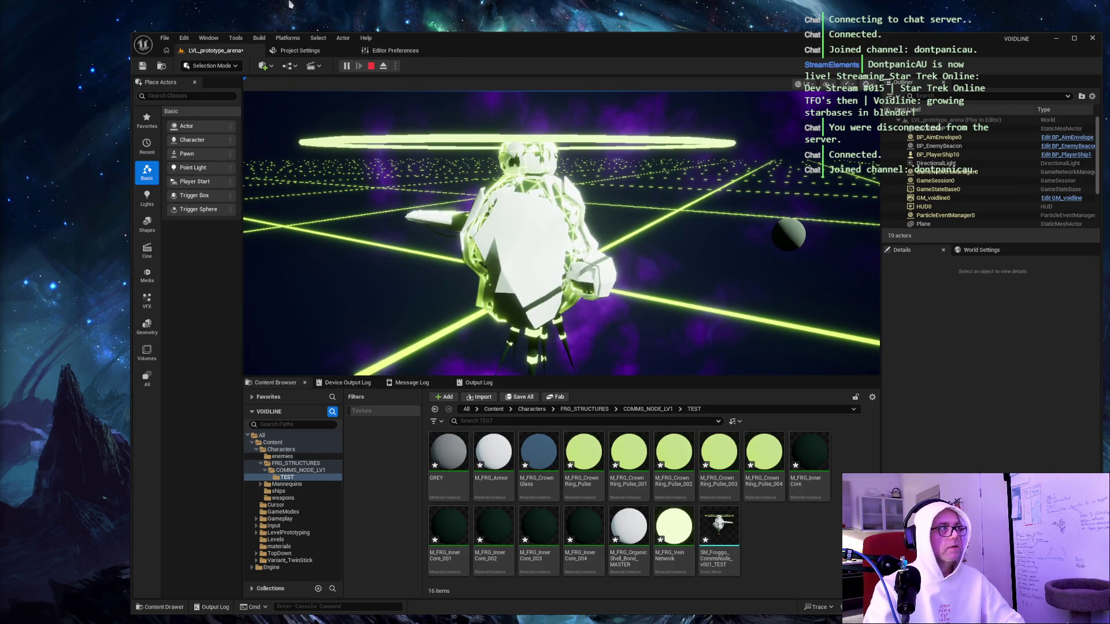
{"action": "key", "text": "super+shift+s"}
Screenshot the level view, fire a ball during the playtest, then end the session and tilt the view.
{"action": "mouse_move", "coordinate": [277, 92]}
{"action": "left_mouse_down"}
{"action": "mouse_move", "coordinate": [657, 319]}
{"action": "mouse_move", "coordinate": [761, 411]}
{"action": "left_mouse_up"}
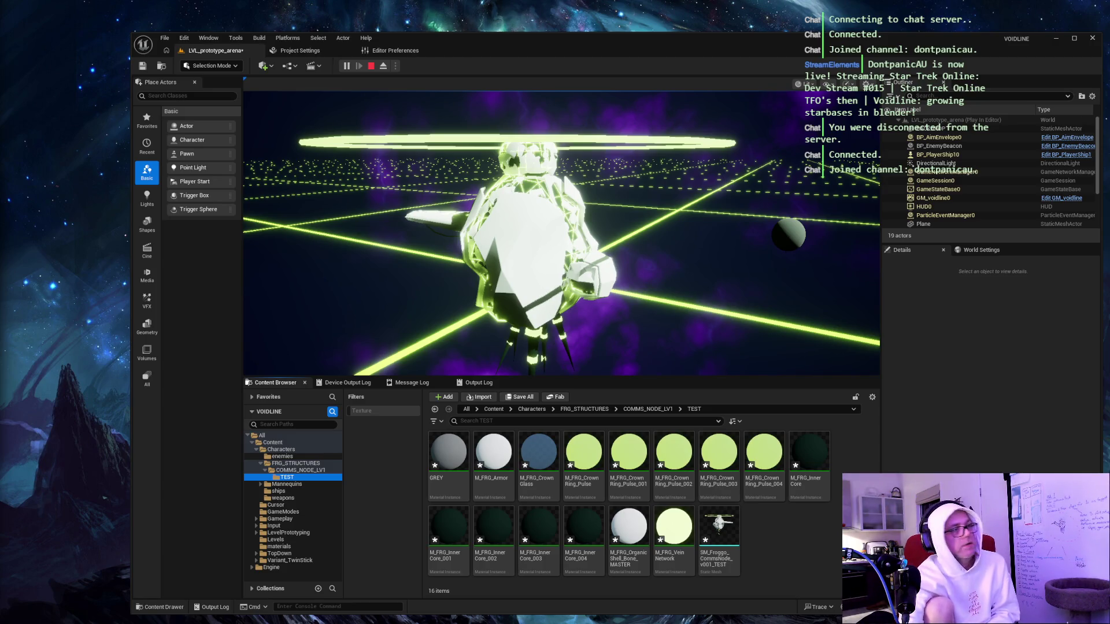
{"action": "left_click", "coordinate": [668, 231]}
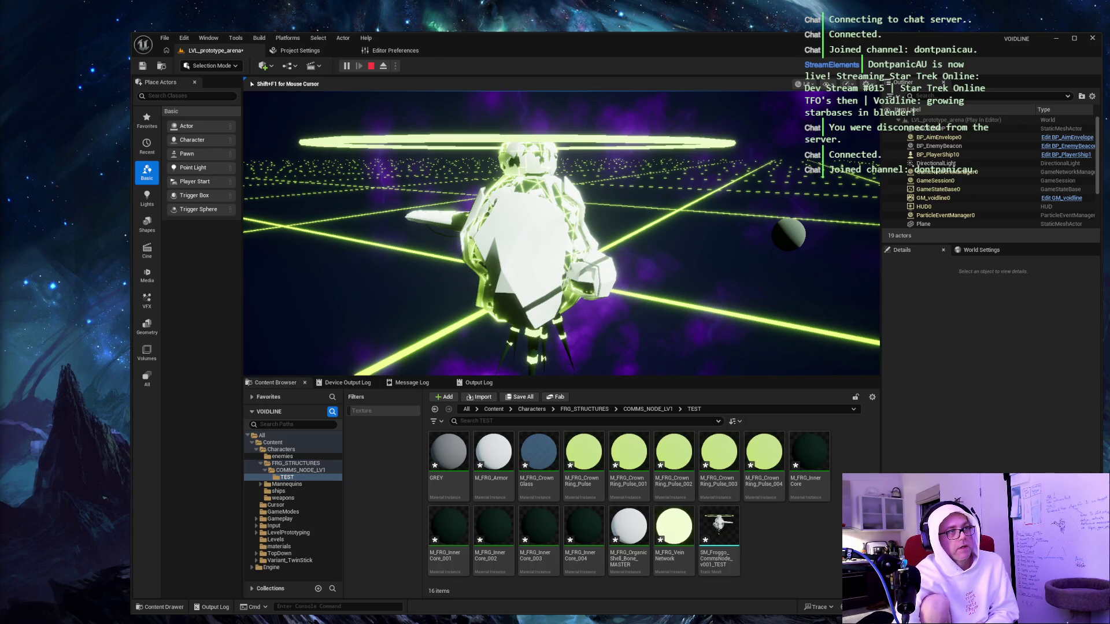
{"action": "left_click", "coordinate": [667, 232]}
{"action": "left_click", "coordinate": [668, 231]}
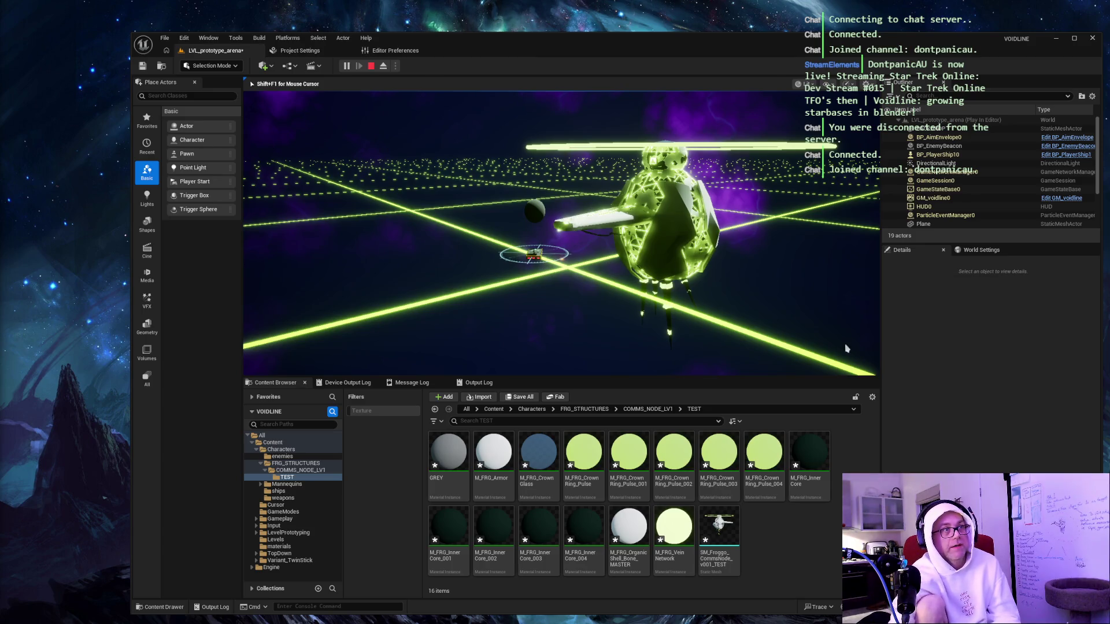
{"action": "key", "text": "Escape"}
{"action": "left_click_drag", "start_coordinate": [531, 258], "coordinate": [531, 258]}
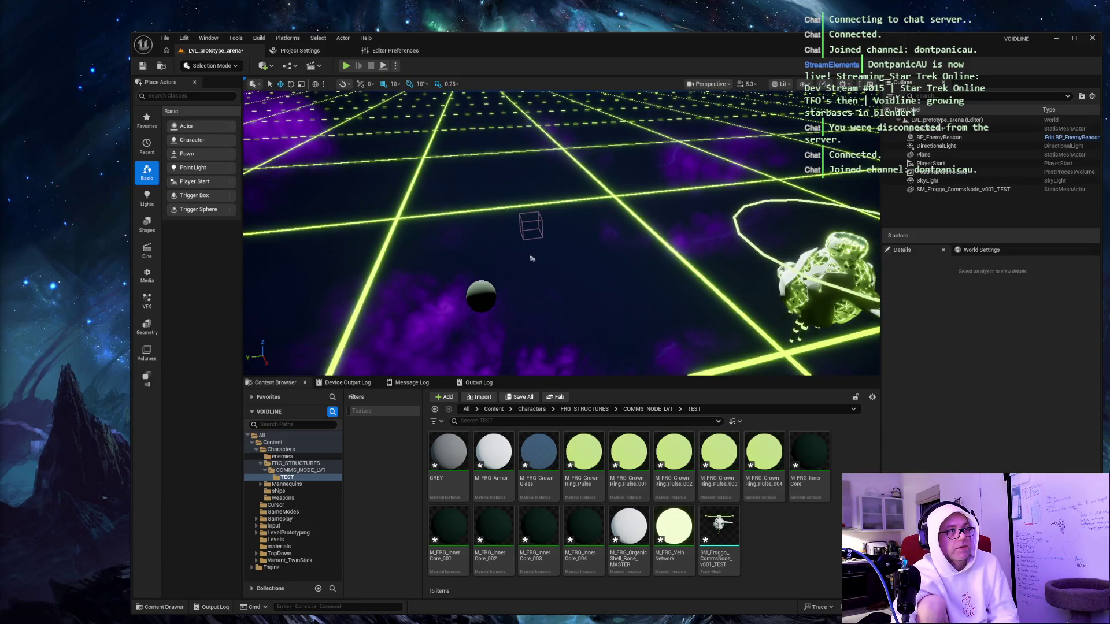
{"action": "left_click", "coordinate": [481, 296]}
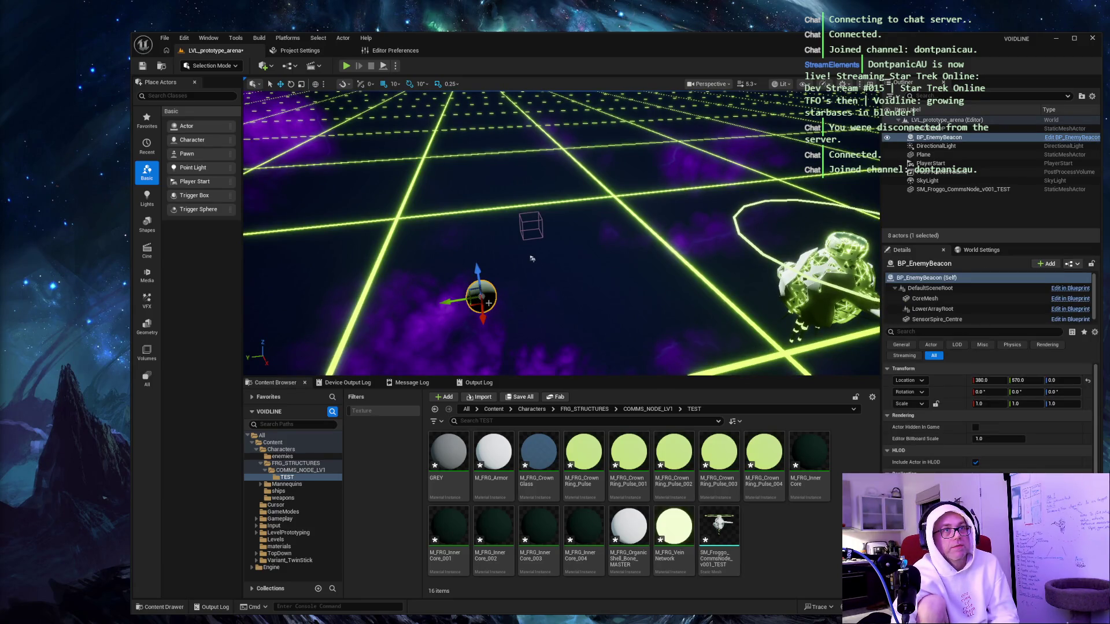
{"action": "mouse_move", "coordinate": [531, 259]}
{"action": "left_mouse_down"}
{"action": "mouse_move", "coordinate": [599, 218]}
{"action": "mouse_move", "coordinate": [396, 231]}
{"action": "mouse_move", "coordinate": [482, 293]}
{"action": "left_mouse_up"}
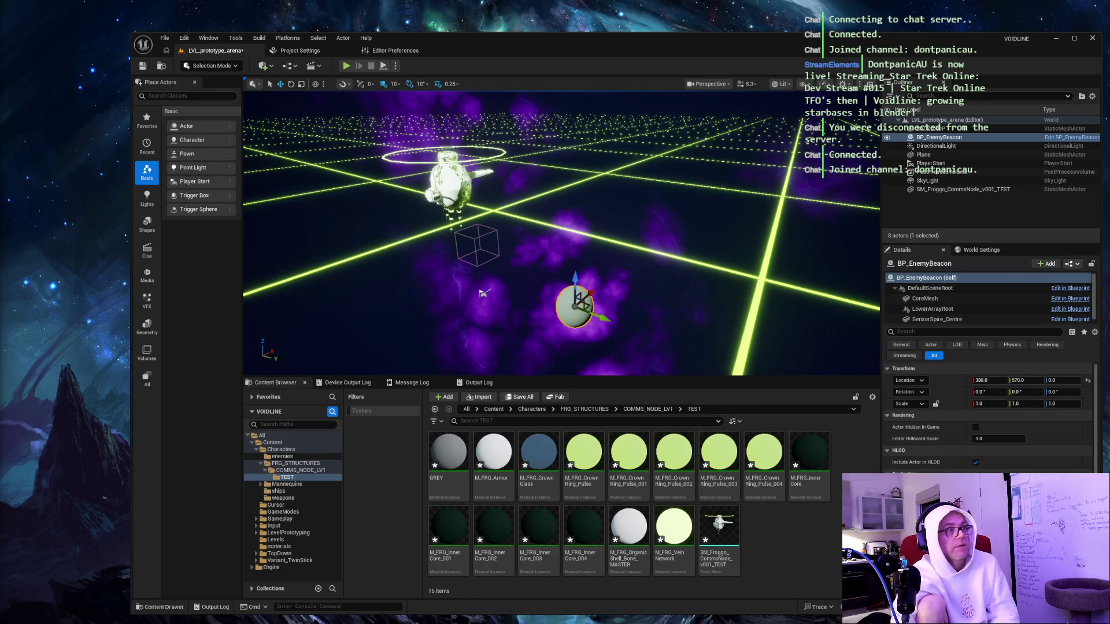
{"action": "left_click", "coordinate": [575, 218]}
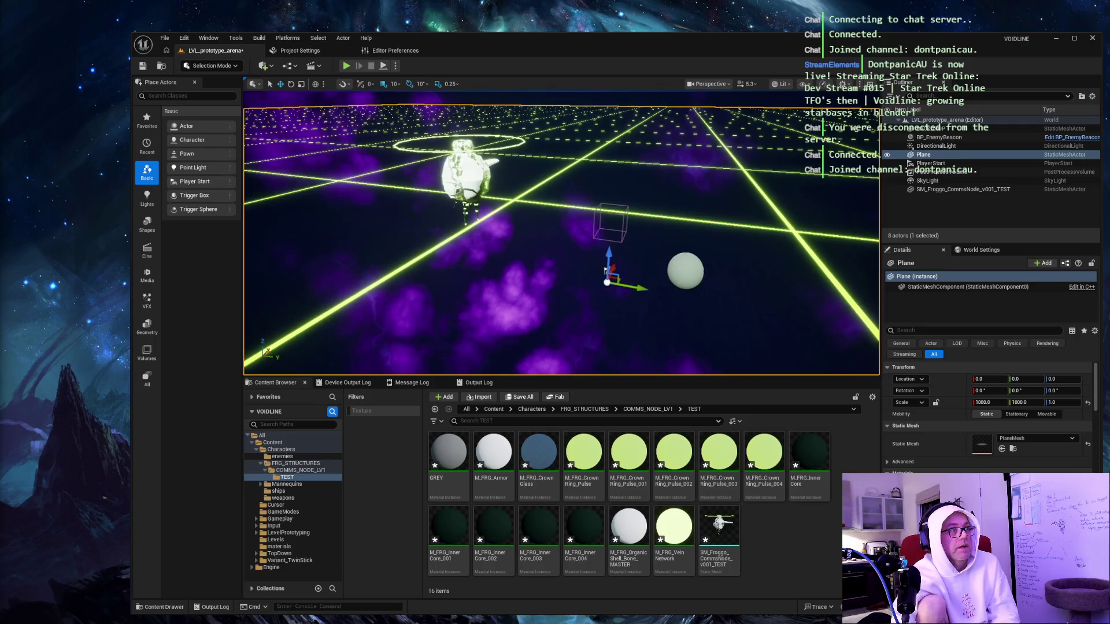
{"action": "key", "text": "w"}
{"action": "key", "text": "w"}
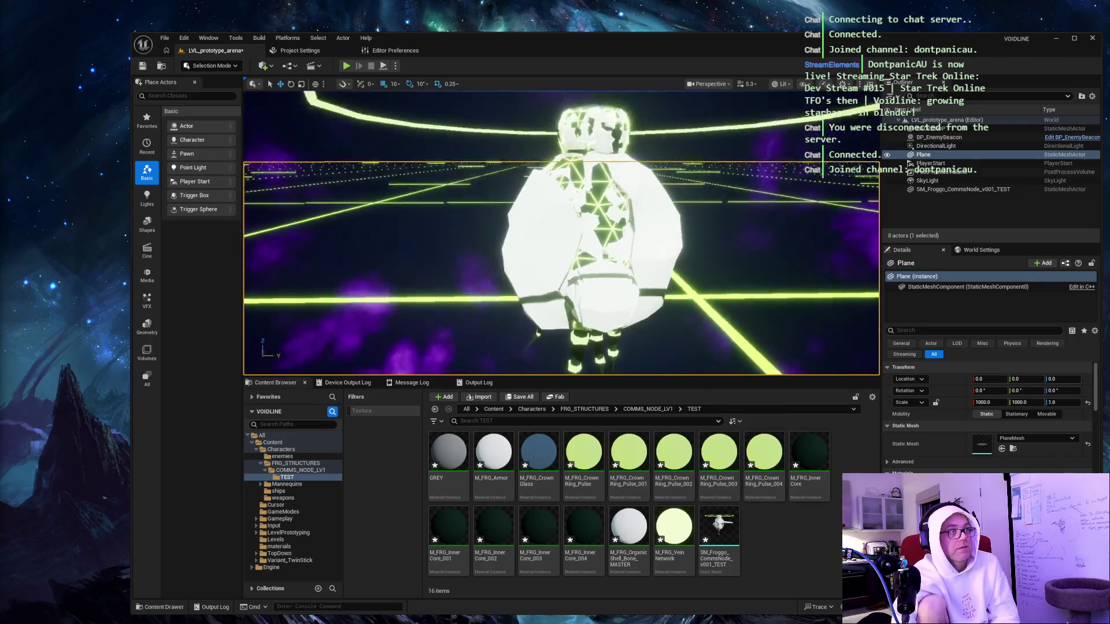
{"action": "key", "text": "s"}
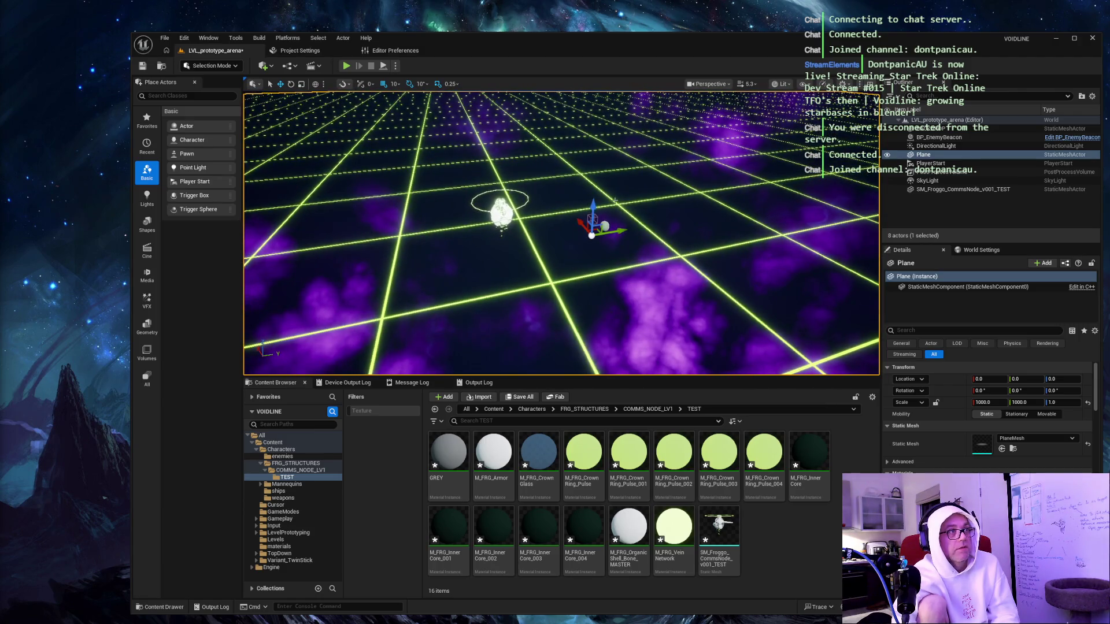
{"action": "left_click", "coordinate": [615, 211]}
{"action": "key", "text": "s"}
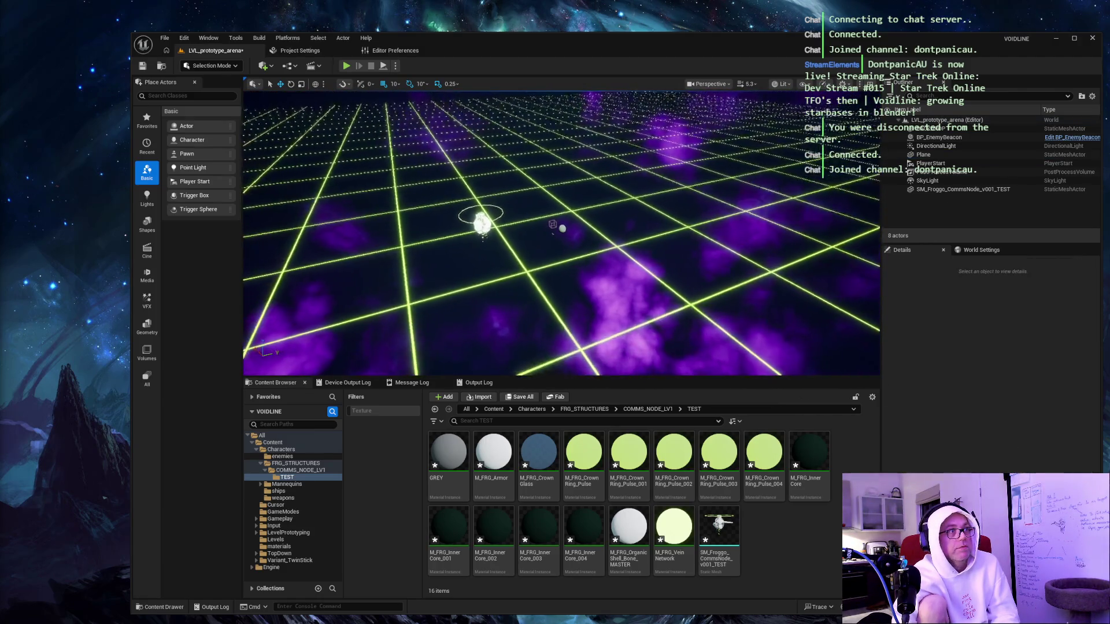
{"action": "key", "text": "w"}
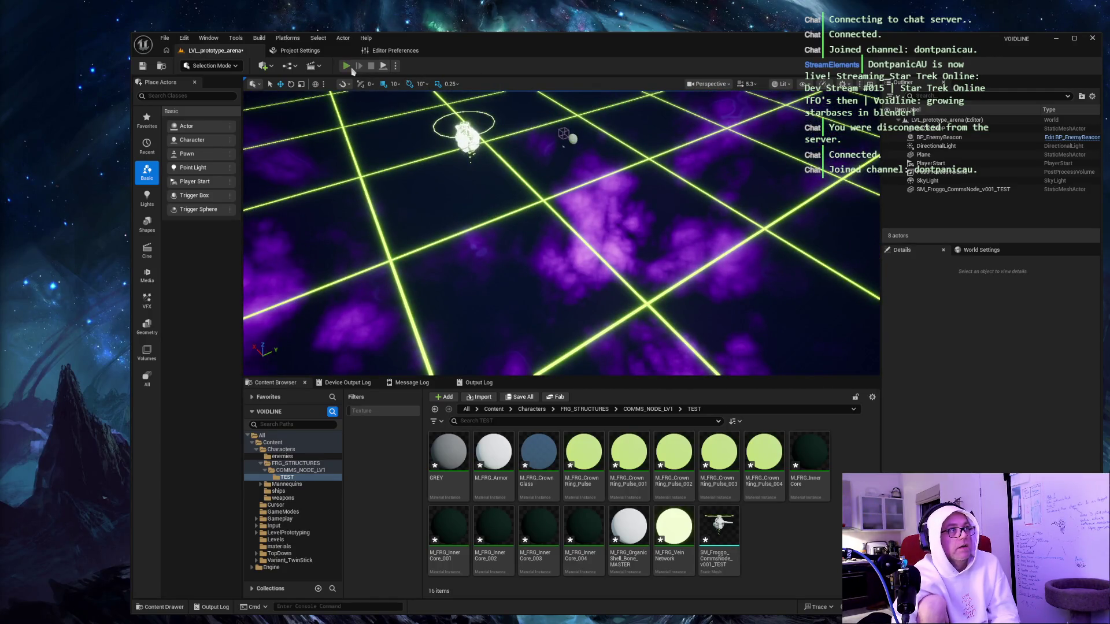
Run Play In Editor, release the mouse with Shift+F1, and screenshot the game view.
{"action": "left_click", "coordinate": [346, 66]}
{"action": "left_click", "coordinate": [603, 217]}
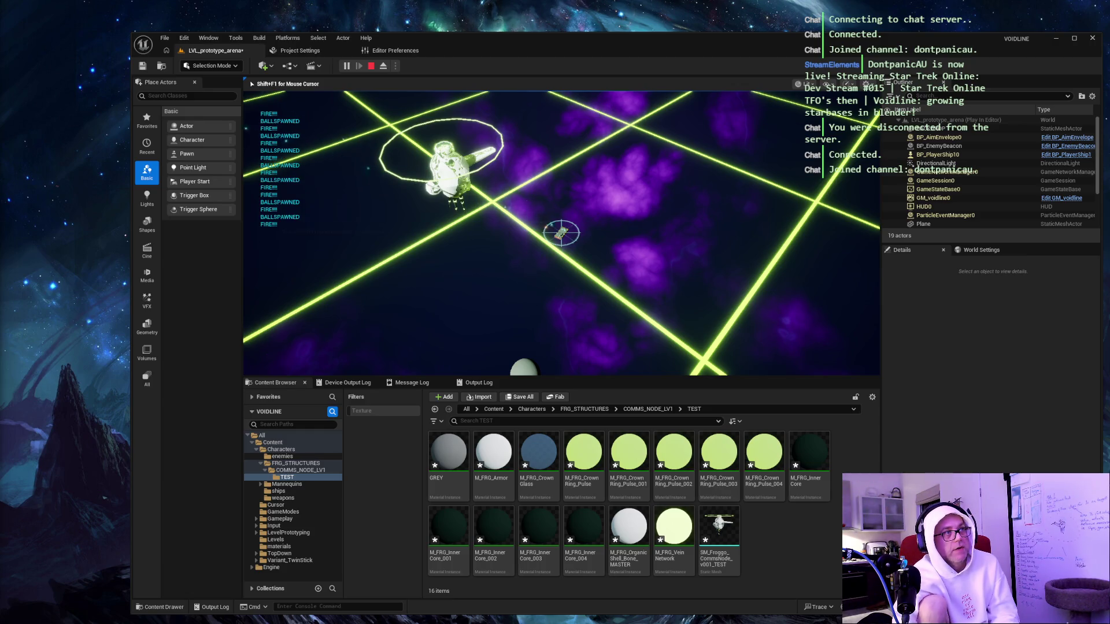
{"action": "key", "text": "shift+F1"}
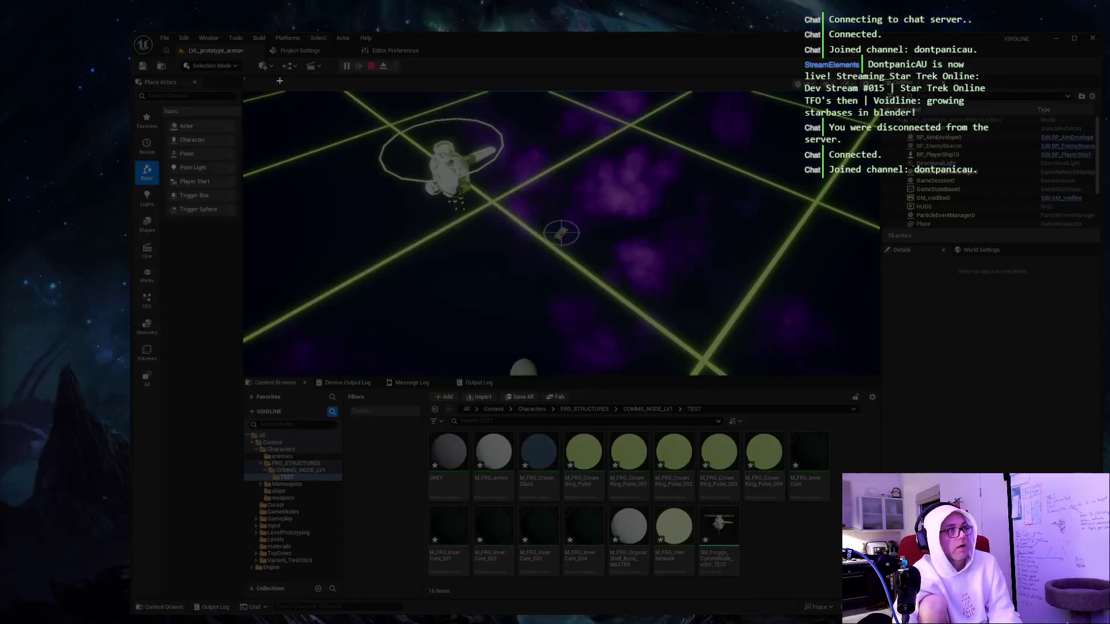
{"action": "left_click_drag", "start_coordinate": [286, 82], "coordinate": [675, 320]}
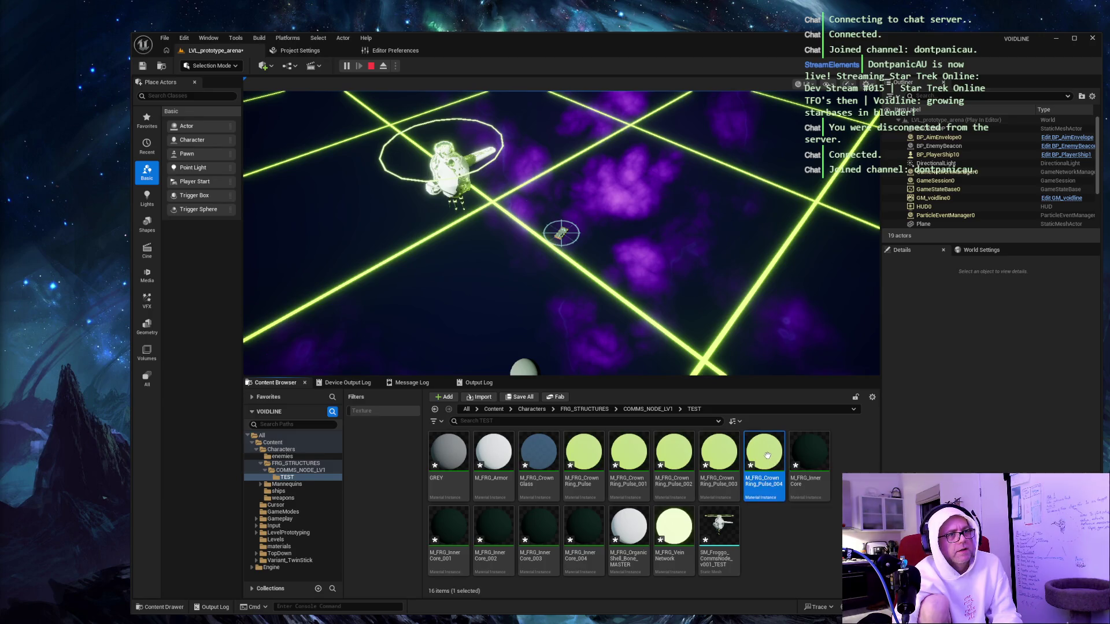
Set M_FRG_CrownRing_Pulse_004's EmissiveColor to blue and return to the running arena level.
{"action": "double_click", "coordinate": [767, 456]}
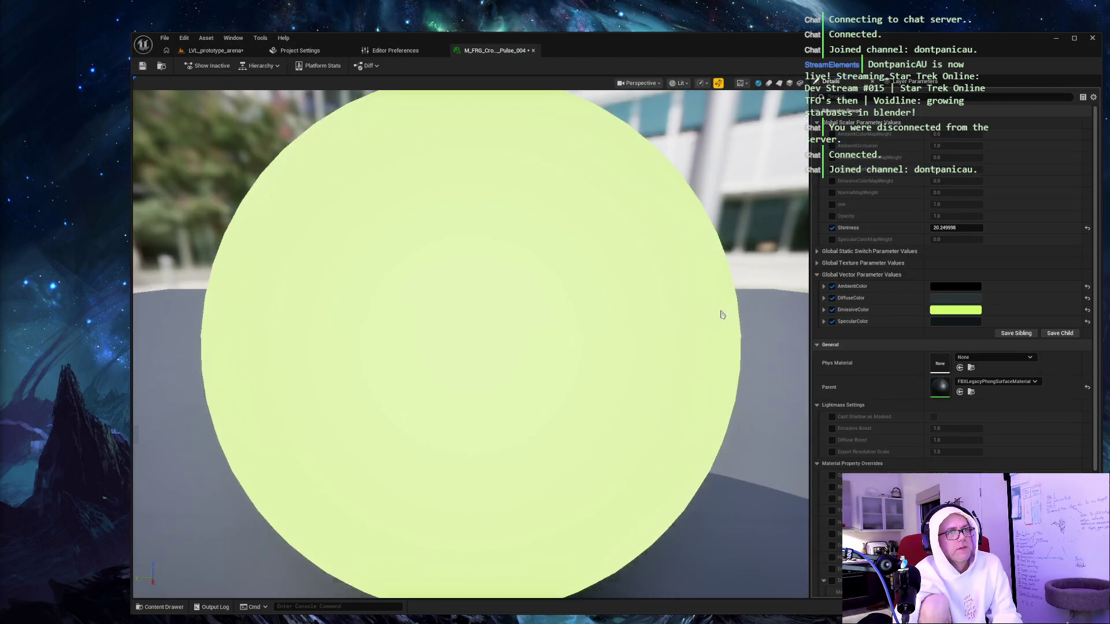
{"action": "left_click", "coordinate": [964, 311]}
{"action": "left_click", "coordinate": [788, 361]}
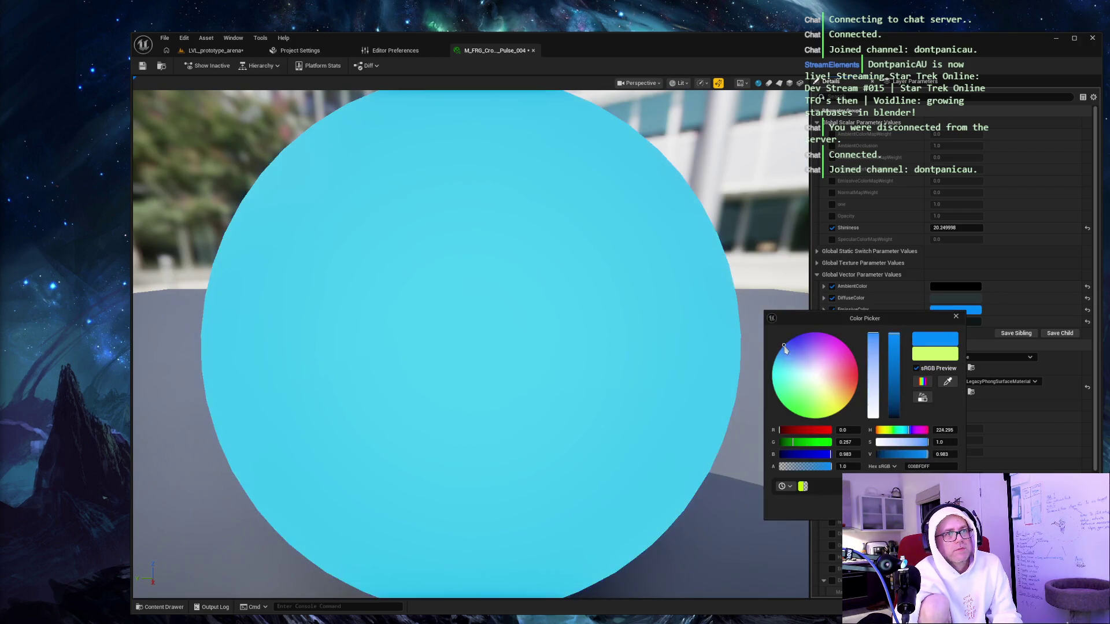
{"action": "left_click", "coordinate": [277, 103]}
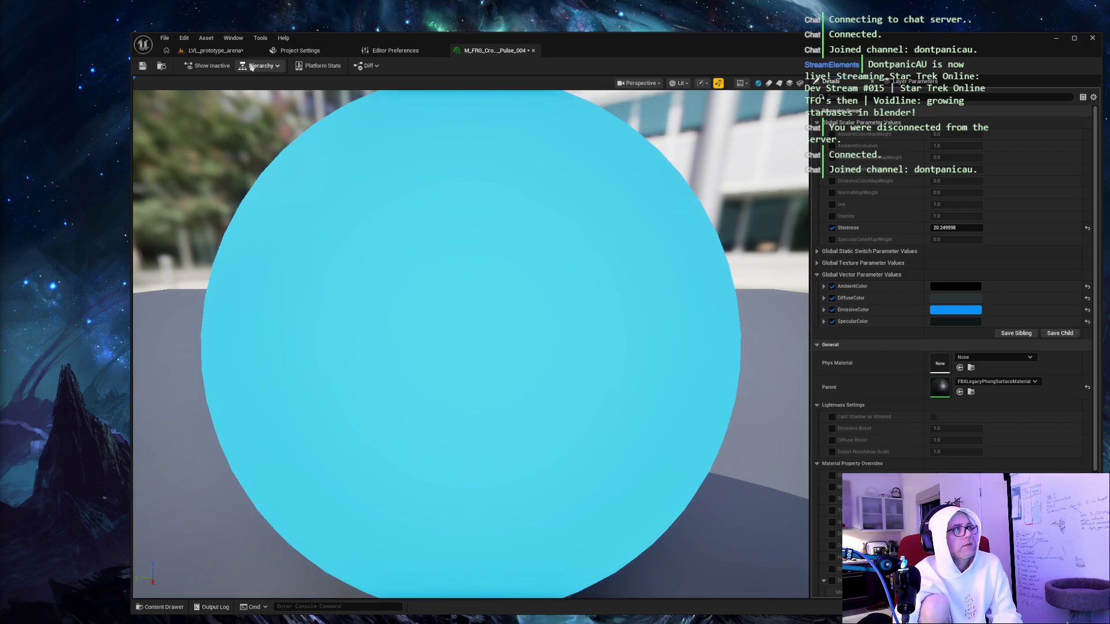
{"action": "left_click", "coordinate": [222, 52]}
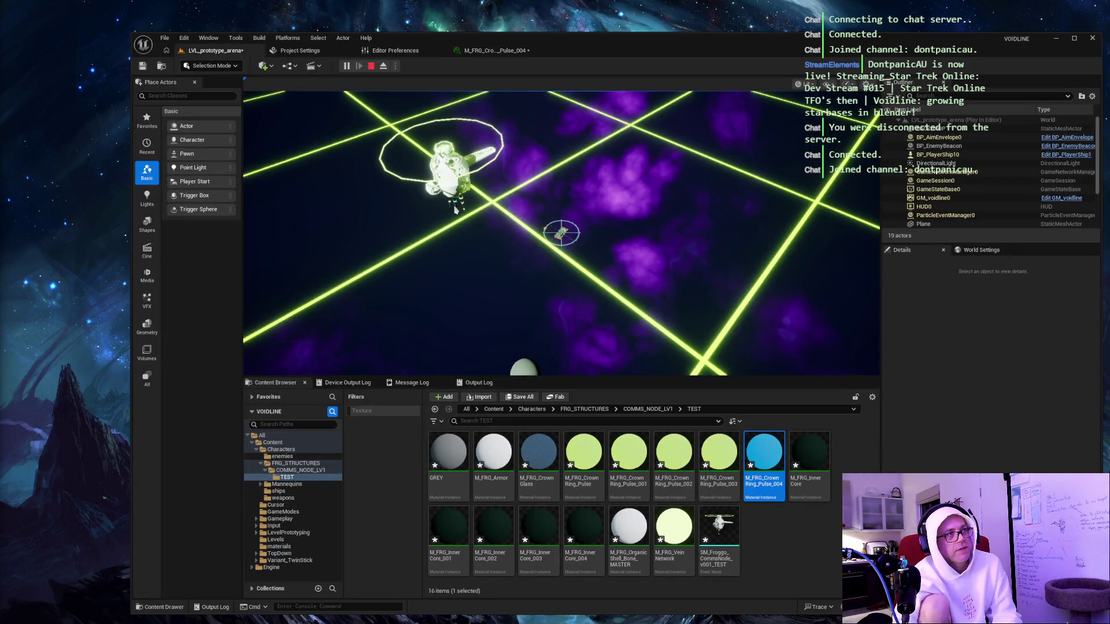
{"action": "left_click", "coordinate": [432, 191]}
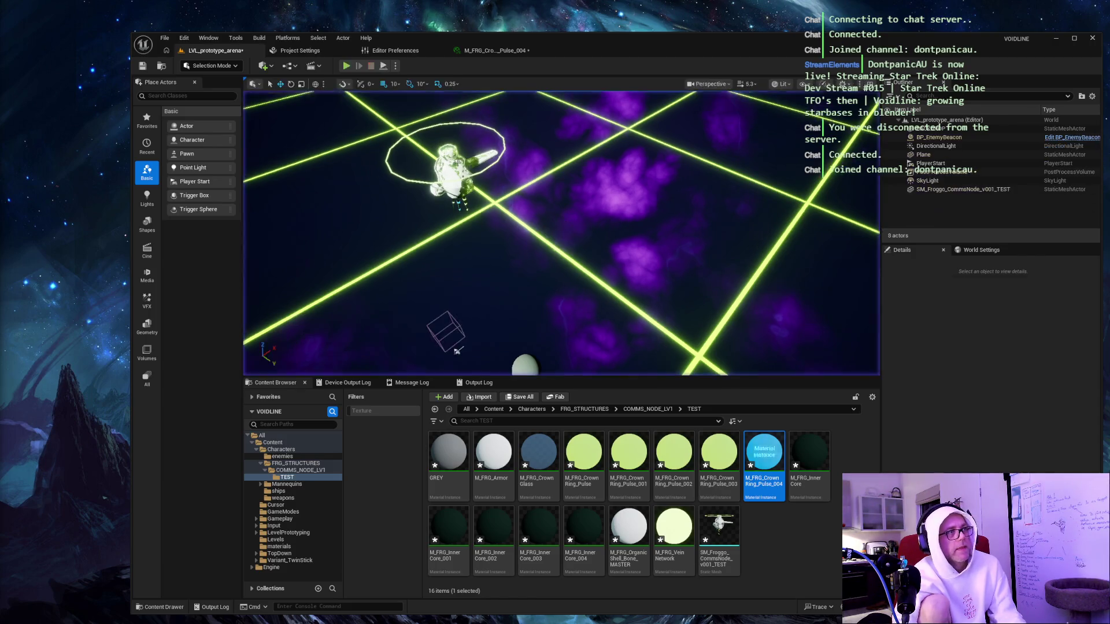
Stop play, fly close to a glowing pillar, and screenshot the blue rings in the editor.
{"action": "key", "text": "Escape"}
{"action": "mouse_move", "coordinate": [561, 231]}
{"action": "left_mouse_down"}
{"action": "mouse_move", "coordinate": [521, 243]}
{"action": "mouse_move", "coordinate": [578, 220]}
{"action": "mouse_move", "coordinate": [555, 261]}
{"action": "mouse_move", "coordinate": [509, 248]}
{"action": "mouse_move", "coordinate": [544, 219]}
{"action": "mouse_move", "coordinate": [521, 243]}
{"action": "mouse_move", "coordinate": [567, 231]}
{"action": "mouse_move", "coordinate": [532, 237]}
{"action": "mouse_move", "coordinate": [566, 173]}
{"action": "left_mouse_up"}
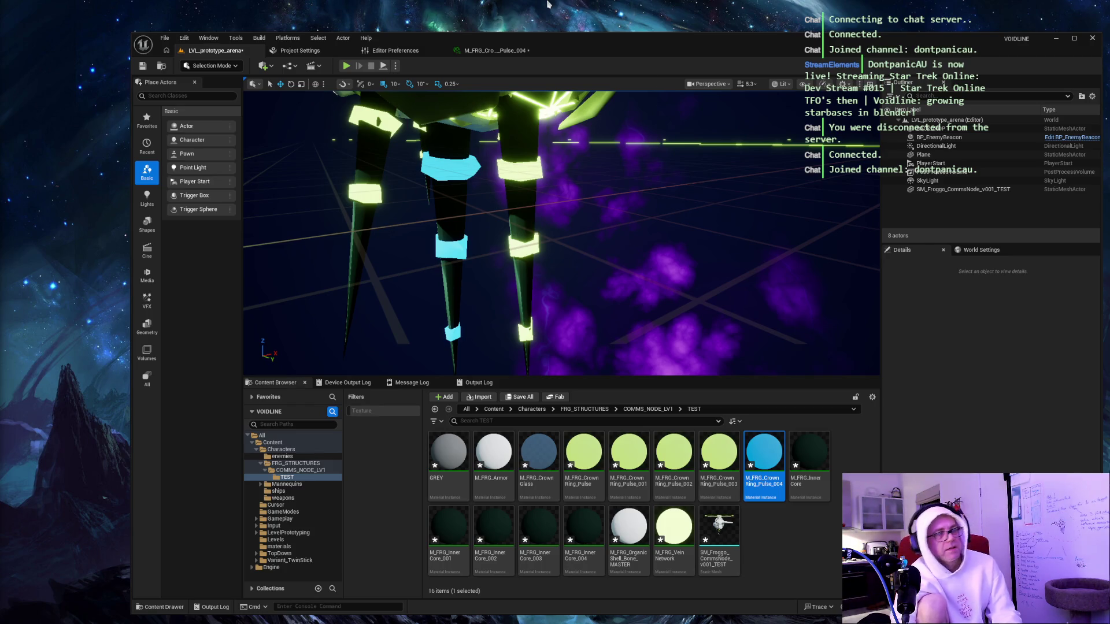
{"action": "key", "text": "Print"}
{"action": "mouse_move", "coordinate": [101, 16]}
{"action": "left_mouse_down"}
{"action": "mouse_move", "coordinate": [838, 498]}
{"action": "mouse_move", "coordinate": [948, 623]}
{"action": "left_mouse_up"}
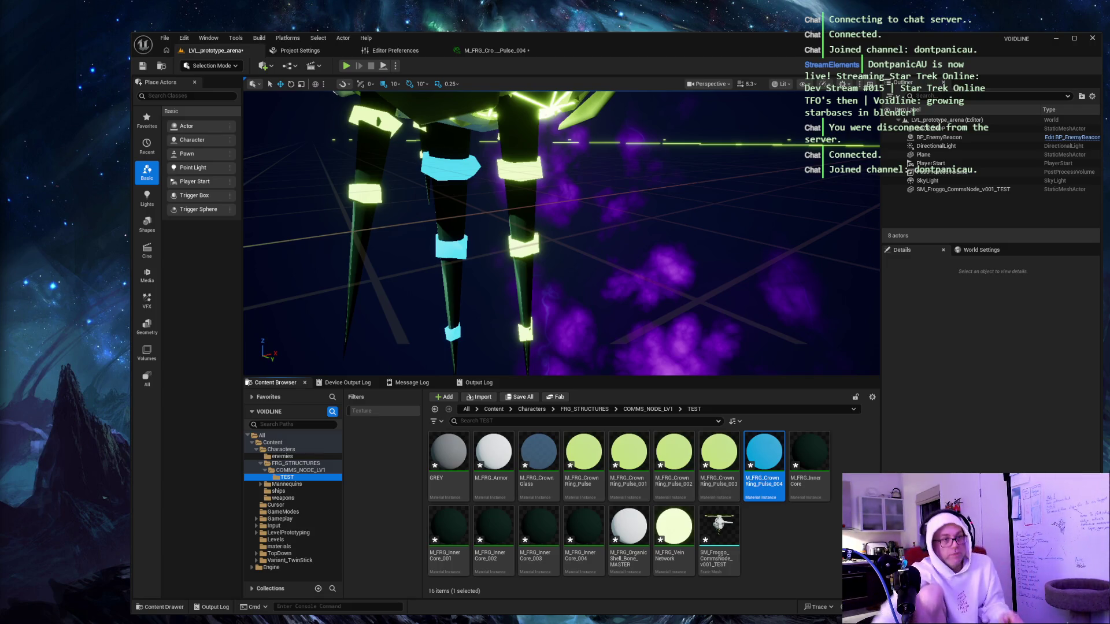
Revert the pillar rings from blue back to yellow-green.
{"action": "left_click", "coordinate": [743, 211]}
{"action": "key", "text": "Escape"}
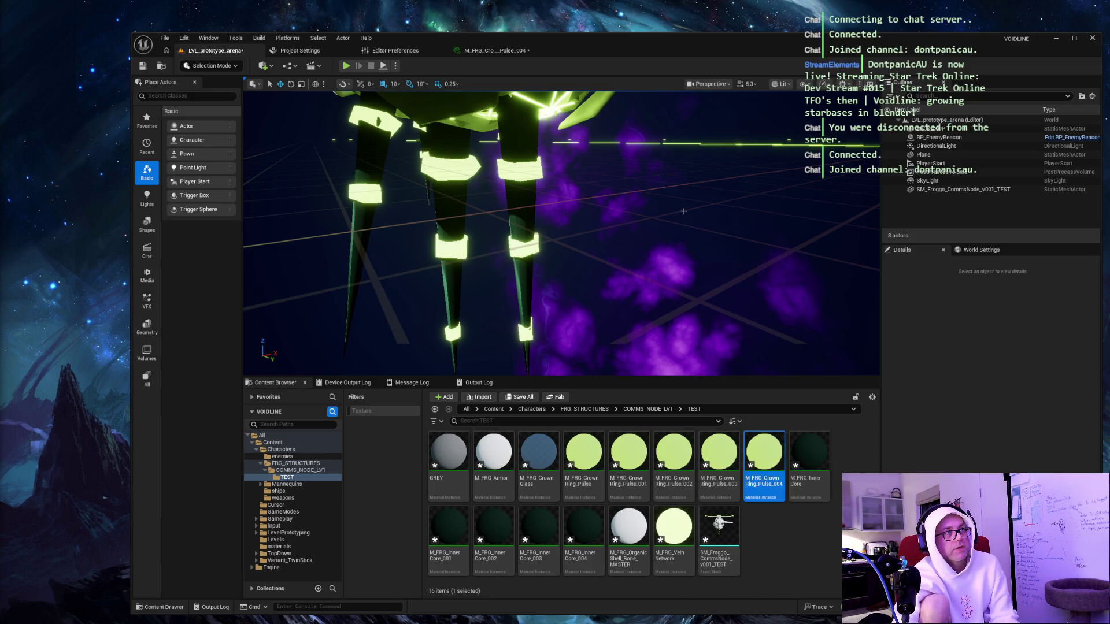
{"action": "scroll", "coordinate": [683, 211], "scroll_direction": "up", "scroll_amount": 10}
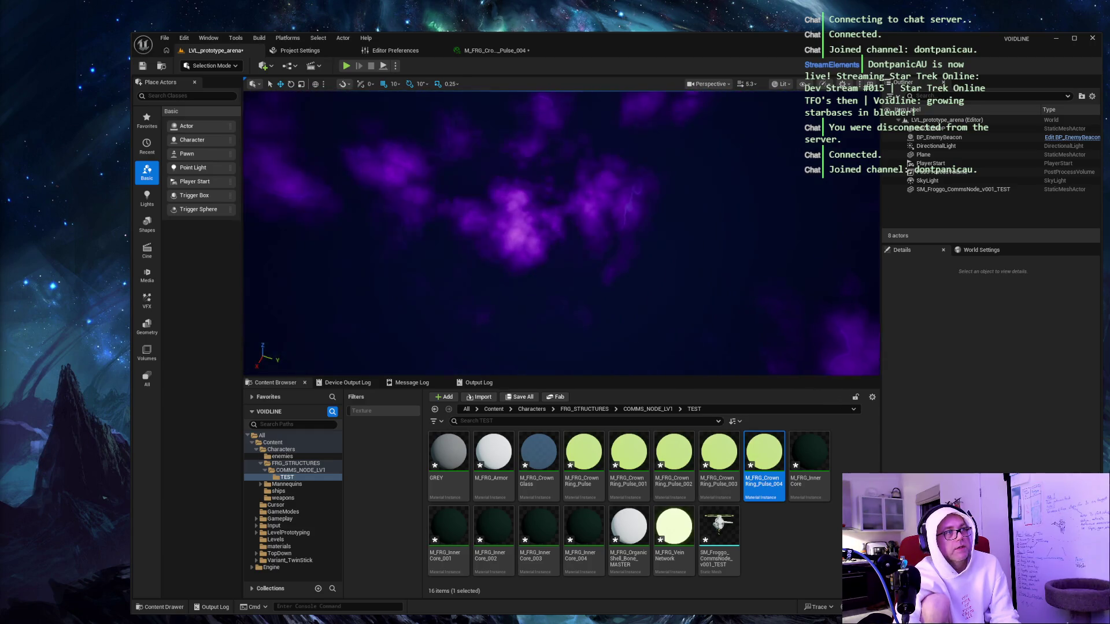
{"action": "scroll", "coordinate": [502, 276], "scroll_direction": "down", "scroll_amount": 10}
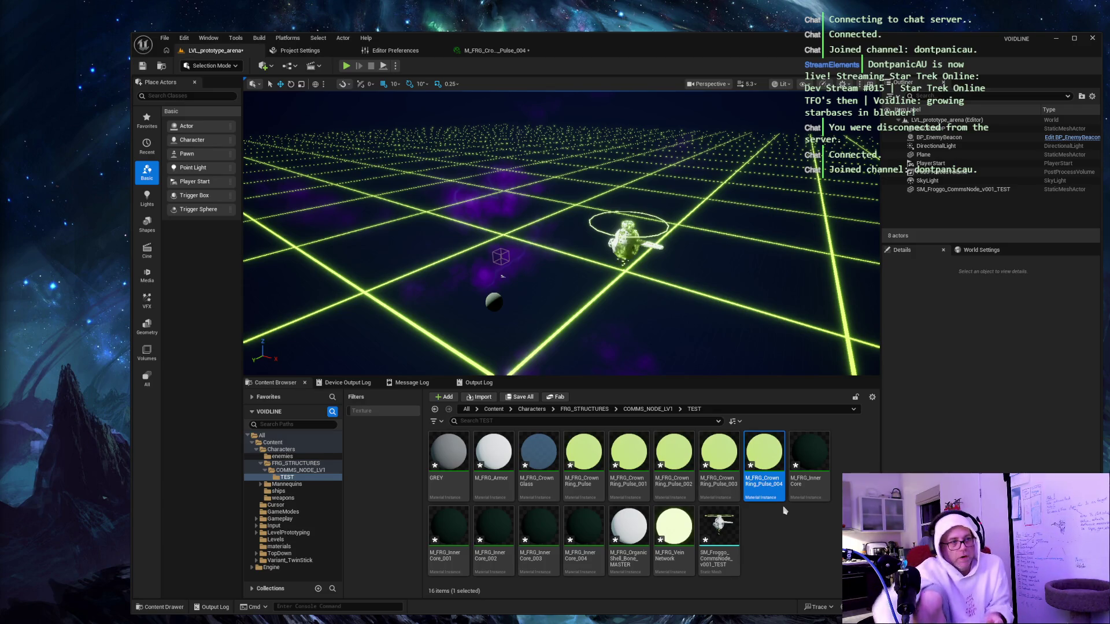
Try blue EmissiveColor on M_FRG_CrownRing_Pulse, check the ring in the level, then undo with Ctrl+Z.
{"action": "double_click", "coordinate": [577, 450]}
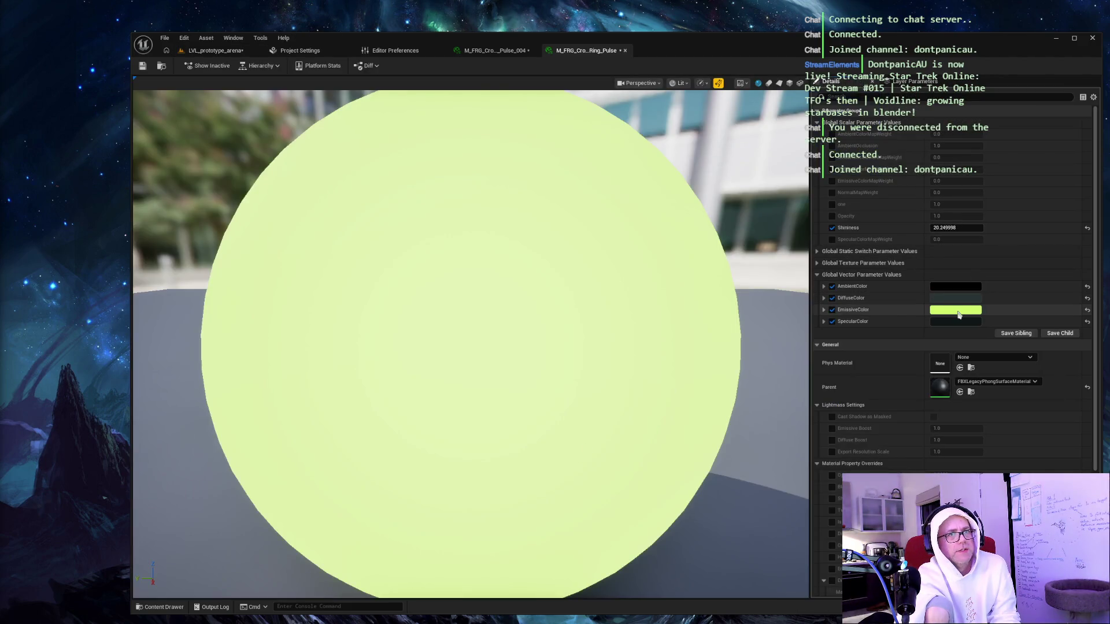
{"action": "left_click", "coordinate": [955, 310]}
{"action": "left_click", "coordinate": [778, 345]}
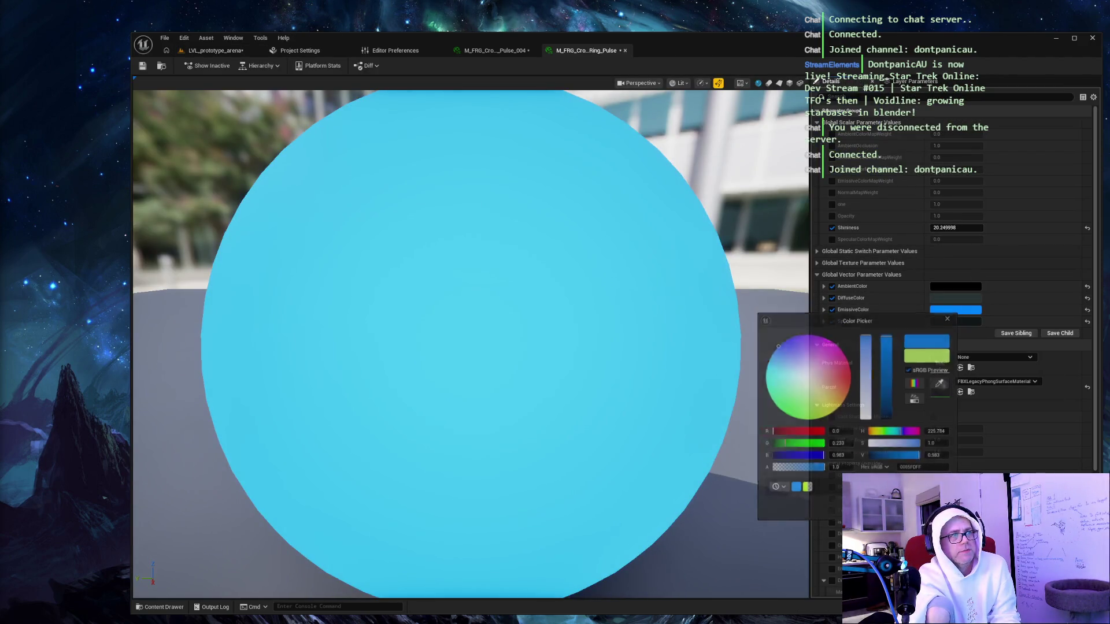
{"action": "left_click", "coordinate": [214, 50]}
{"action": "left_click", "coordinate": [214, 50]}
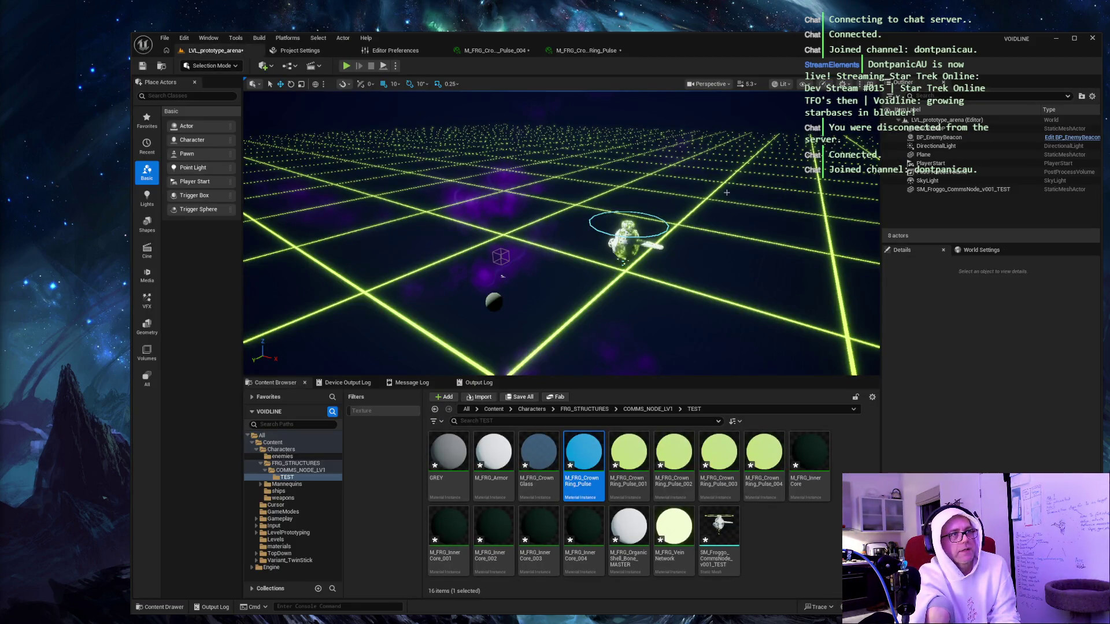
{"action": "scroll", "coordinate": [727, 192], "scroll_direction": "up", "scroll_amount": 8}
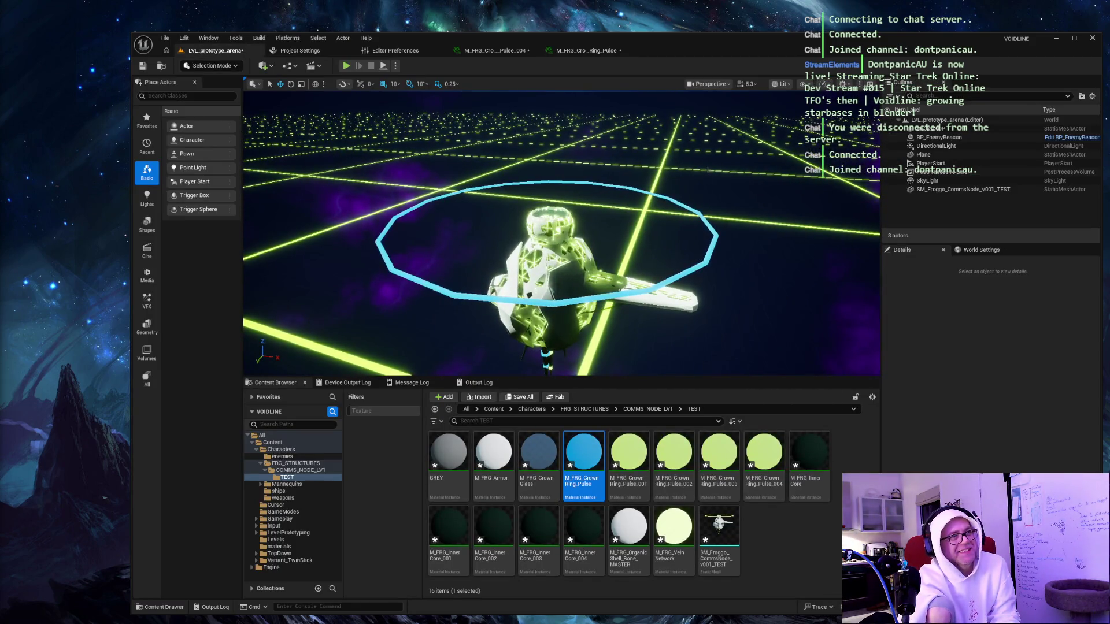
{"action": "key", "text": "ctrl+z"}
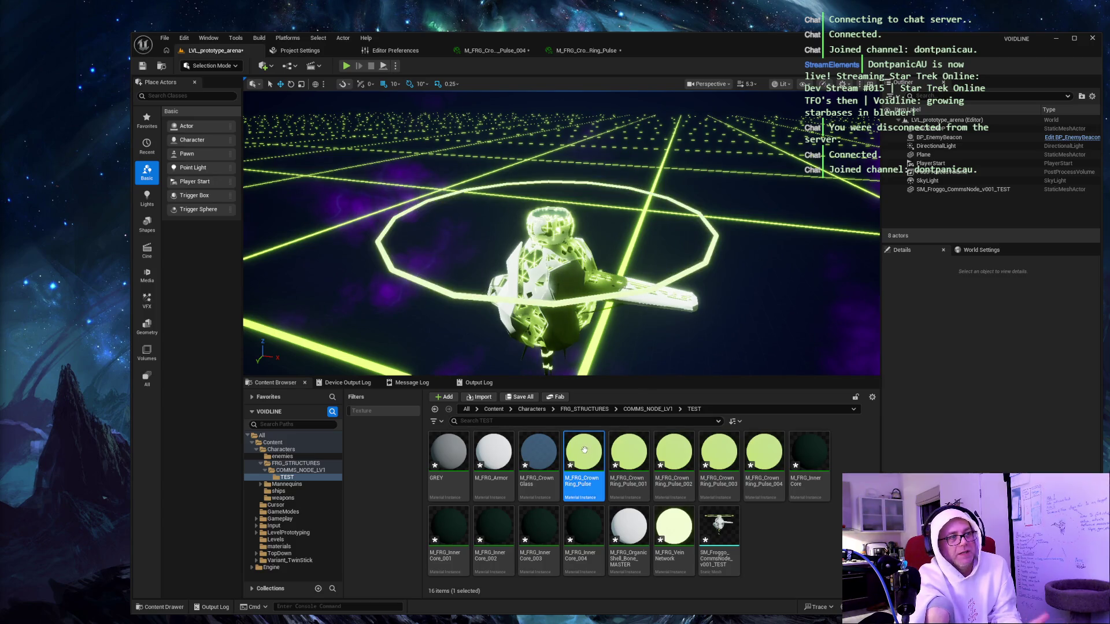
Reopen the Crown Ring Pulse material instance, glance at its revisions, and enable realtime preview.
{"action": "double_click", "coordinate": [584, 449]}
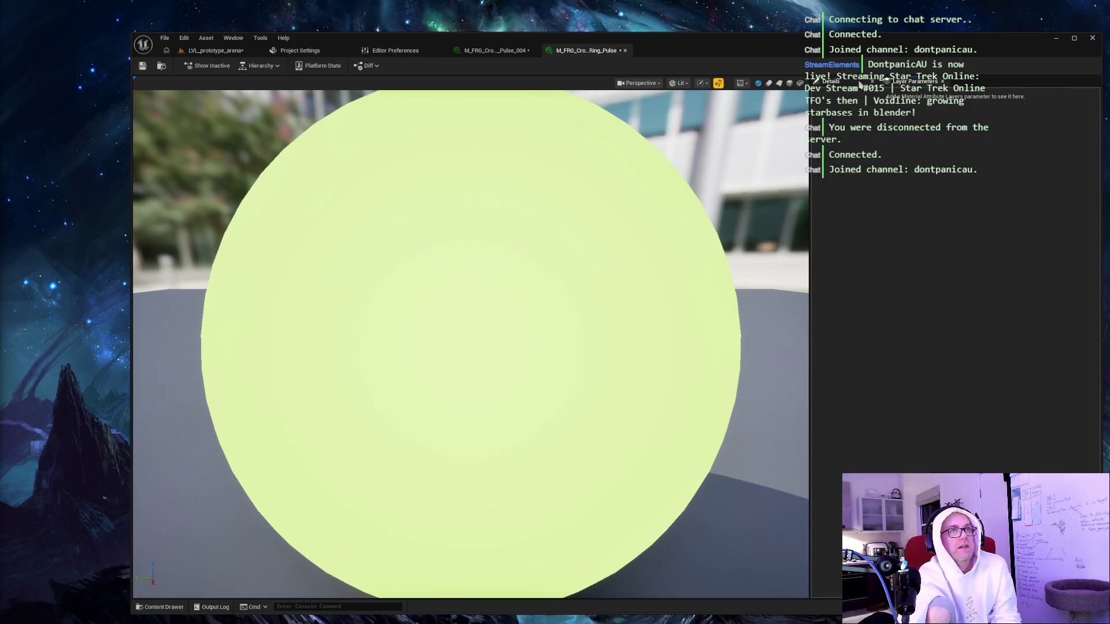
{"action": "scroll", "coordinate": [550, 269], "scroll_direction": "down", "scroll_amount": 5}
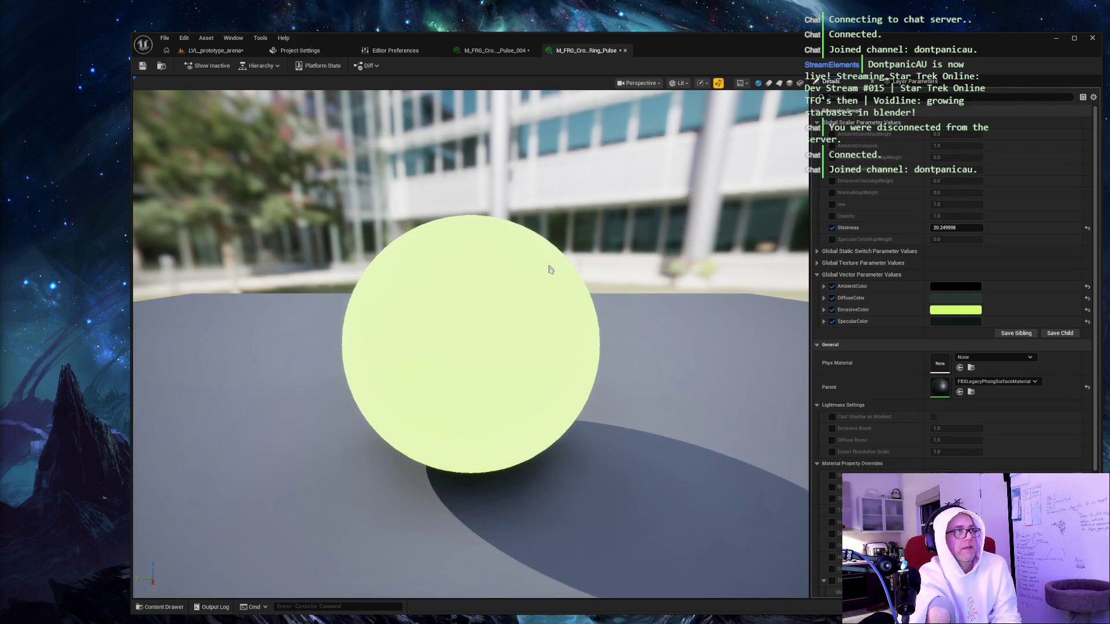
{"action": "scroll", "coordinate": [550, 269], "scroll_direction": "up", "scroll_amount": 2}
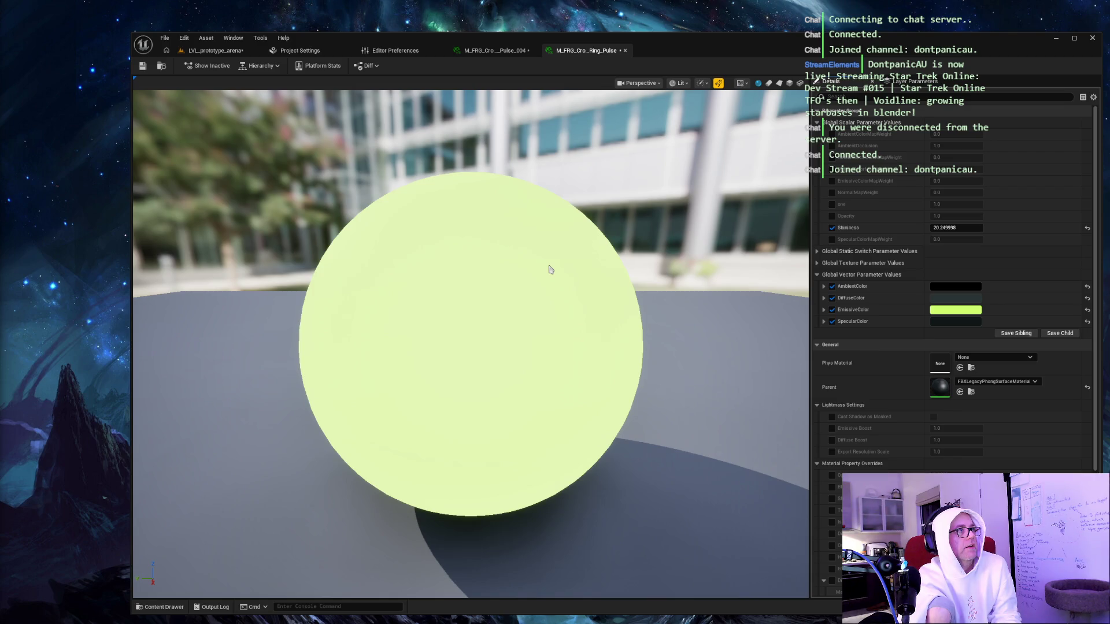
{"action": "left_click", "coordinate": [365, 67]}
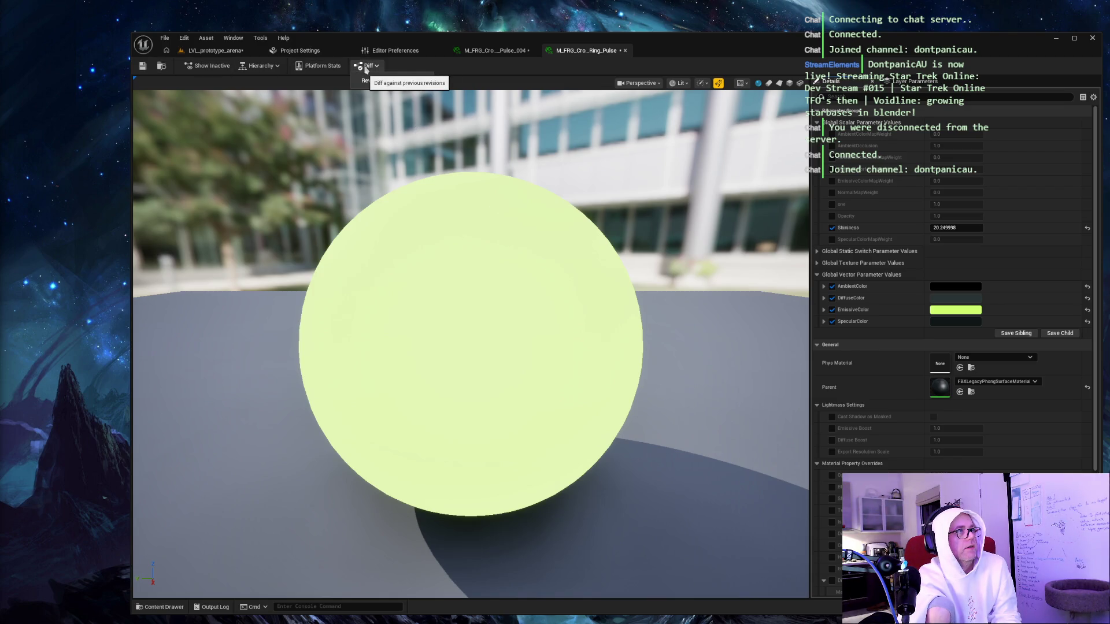
{"action": "left_click", "coordinate": [365, 67]}
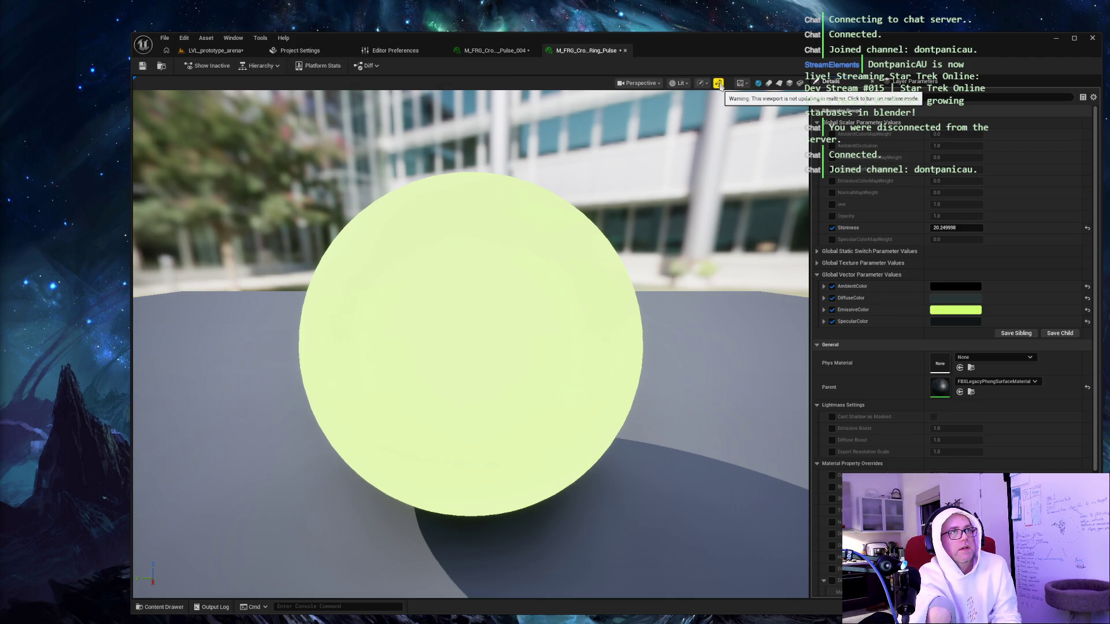
{"action": "left_click", "coordinate": [719, 84]}
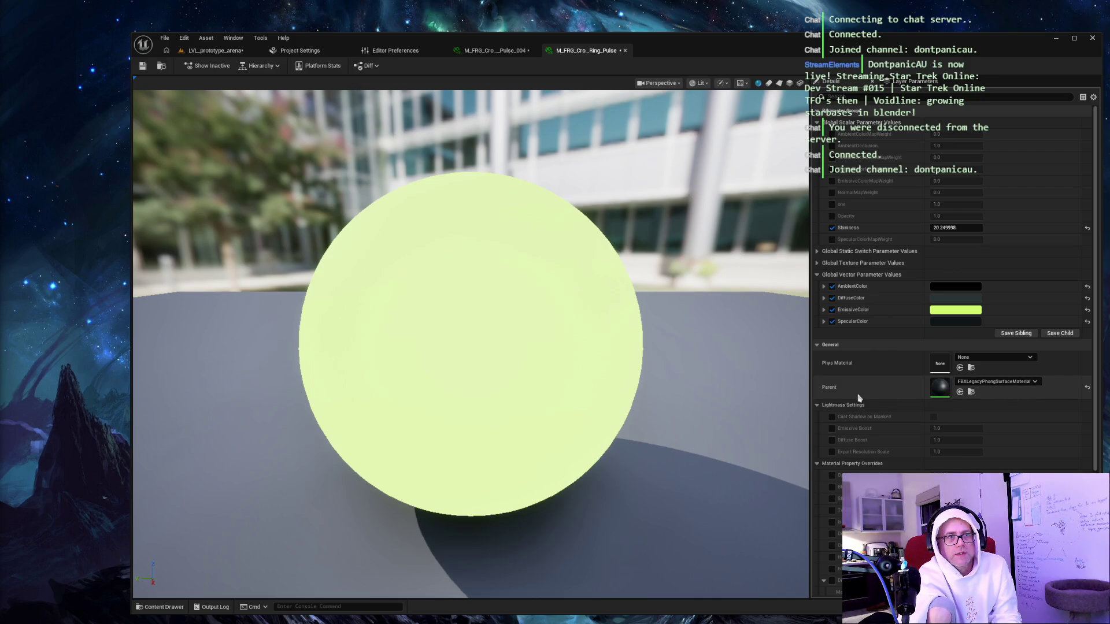
Check M_FRG_CrownRing_Pulse_004's parent hierarchy, then go back to LVL_prototype_arena.
{"action": "scroll", "coordinate": [901, 390], "scroll_direction": "down", "scroll_amount": 3}
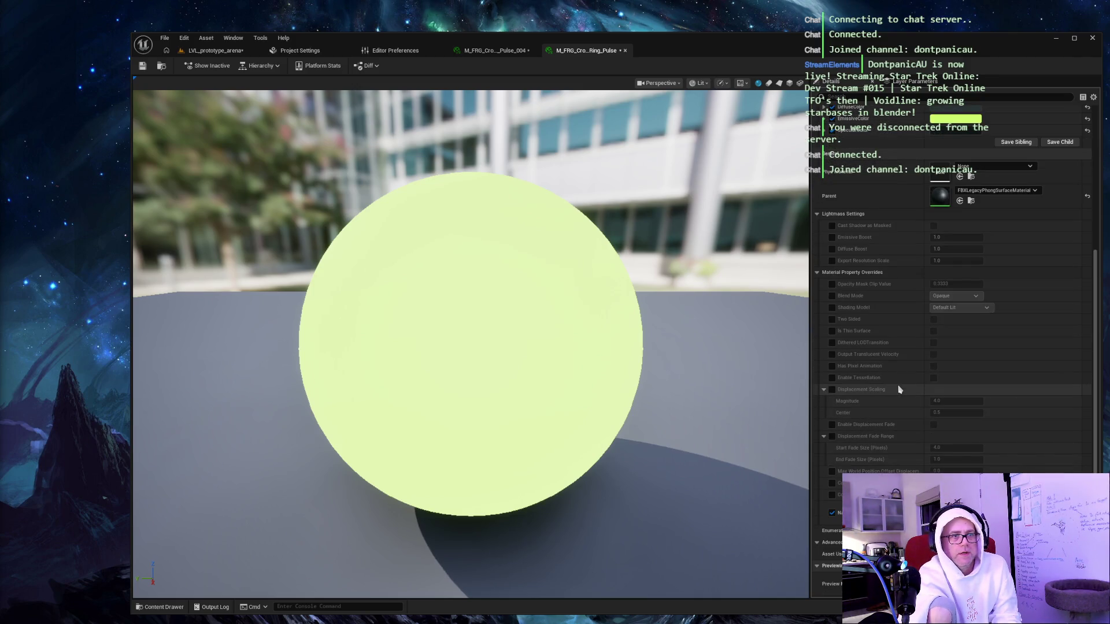
{"action": "scroll", "coordinate": [900, 390], "scroll_direction": "up", "scroll_amount": 3}
{"action": "scroll", "coordinate": [902, 391], "scroll_direction": "down", "scroll_amount": 3}
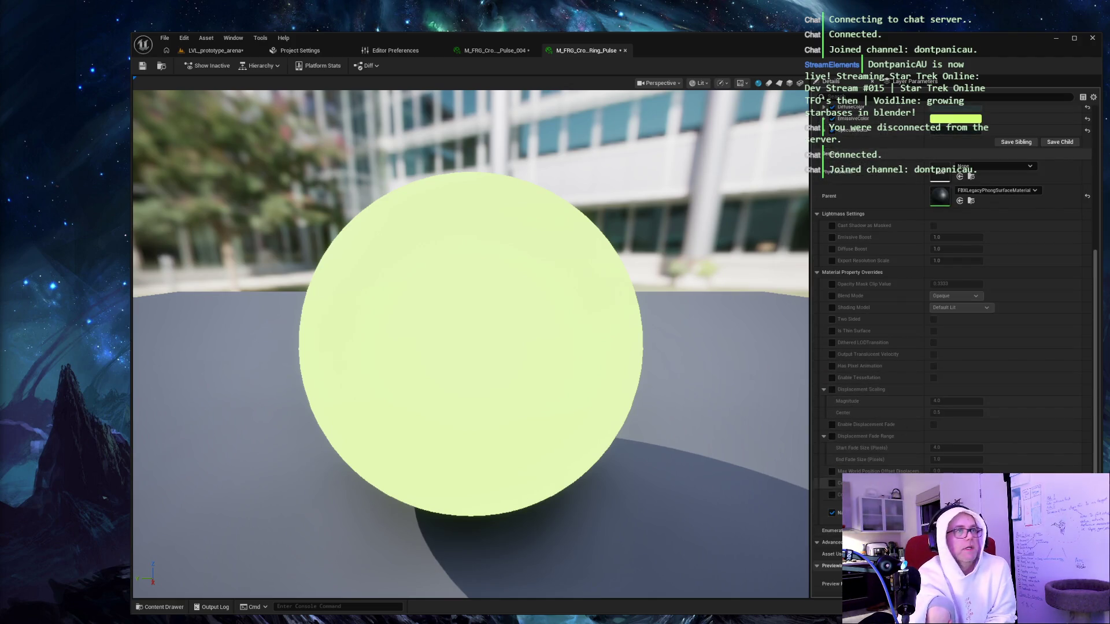
{"action": "scroll", "coordinate": [867, 465], "scroll_direction": "up", "scroll_amount": 3}
{"action": "left_click", "coordinate": [503, 51]}
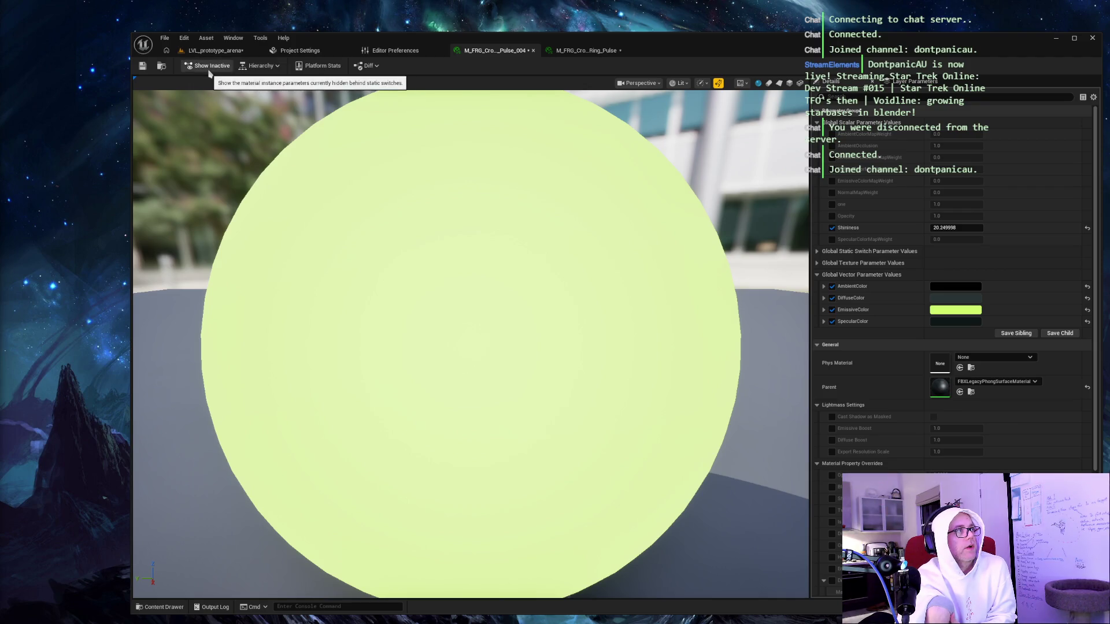
{"action": "left_click", "coordinate": [269, 67]}
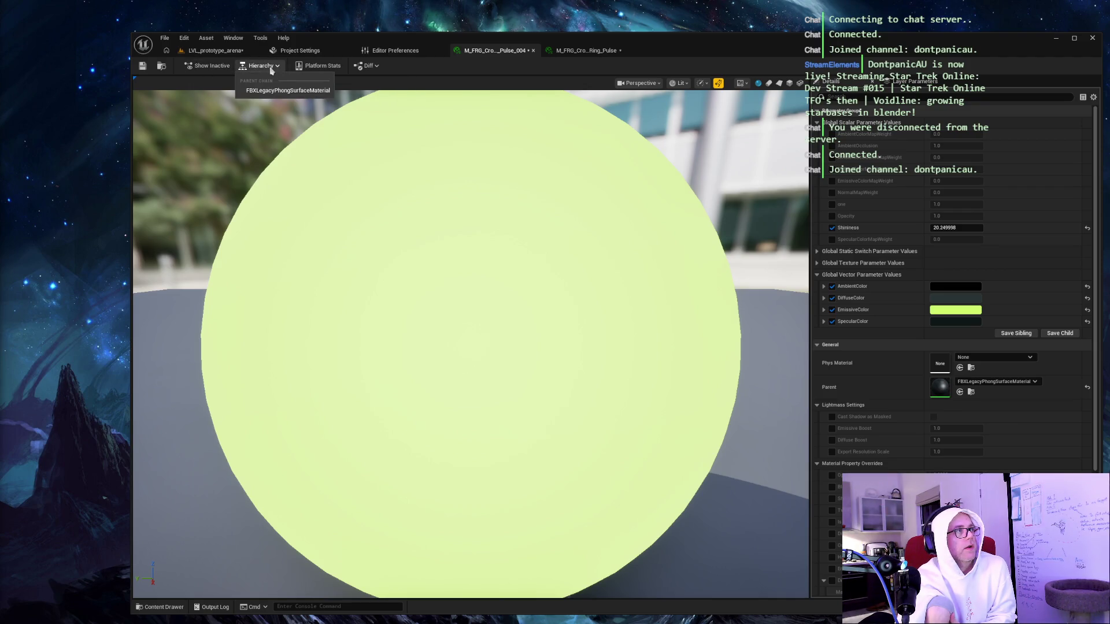
{"action": "left_click", "coordinate": [214, 50]}
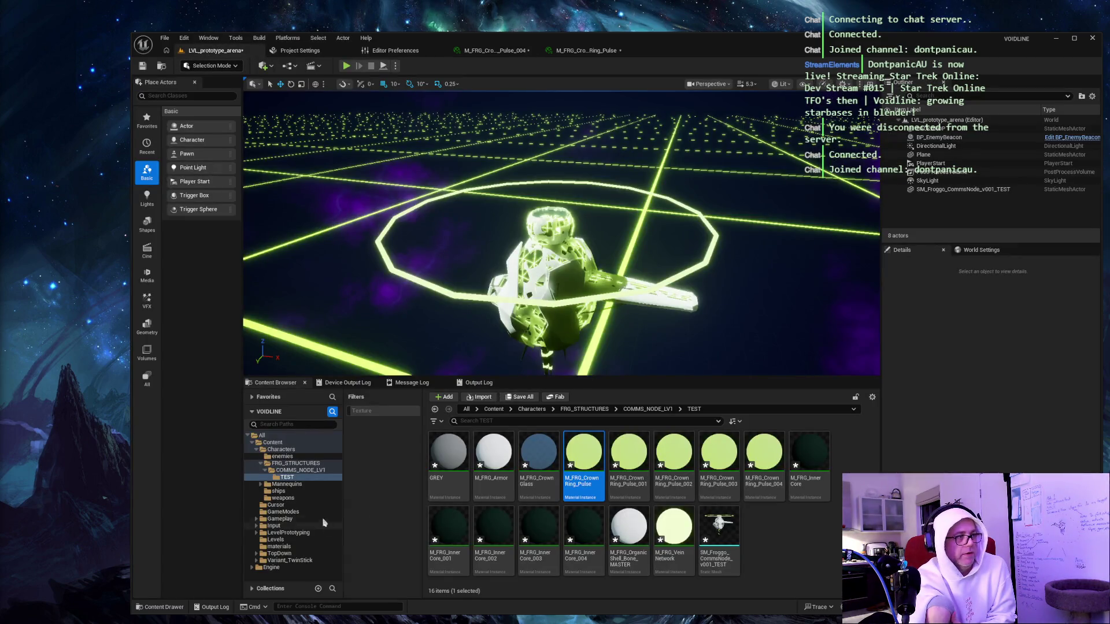
Open M_Battlegrid from the materials folder, pan its graph, then close it and return to the level.
{"action": "left_click", "coordinate": [297, 546]}
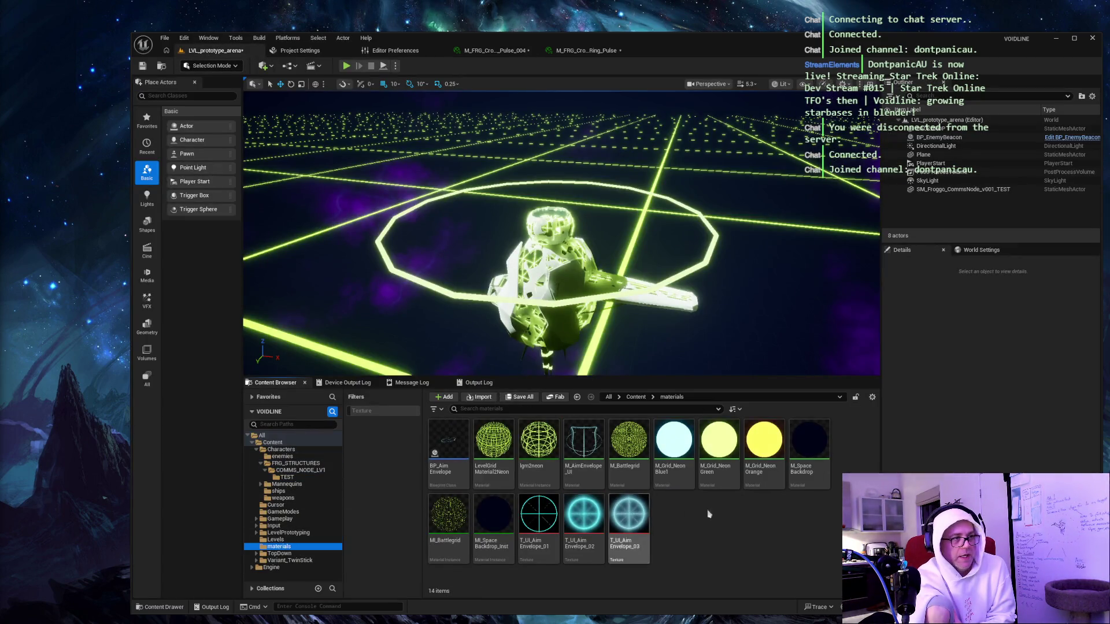
{"action": "double_click", "coordinate": [638, 442]}
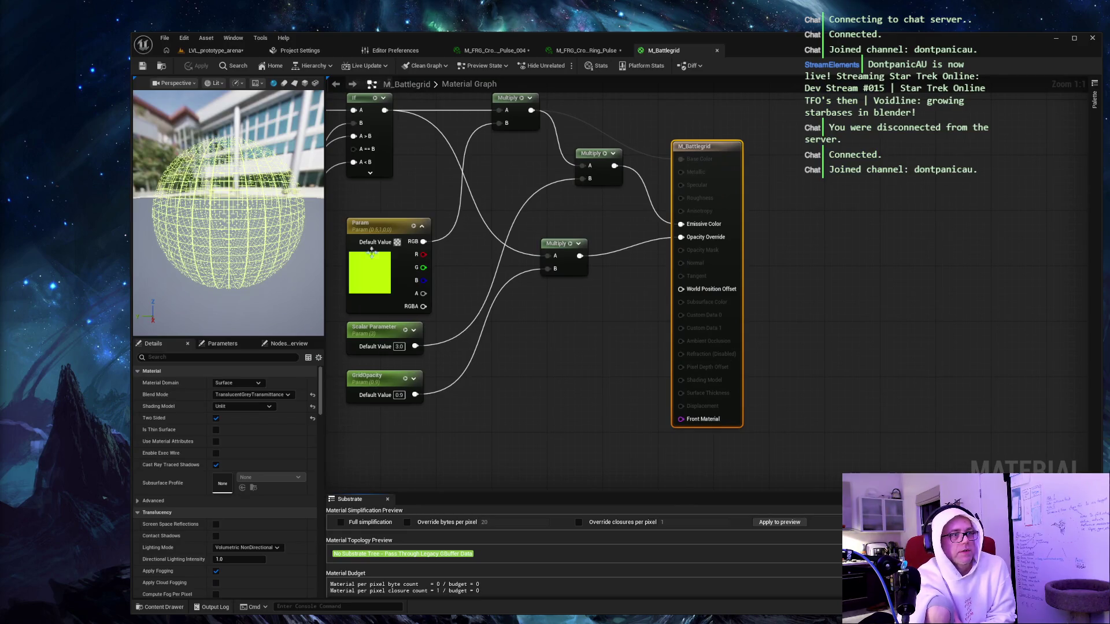
{"action": "mouse_move", "coordinate": [564, 336]}
{"action": "left_mouse_down"}
{"action": "mouse_move", "coordinate": [660, 406]}
{"action": "mouse_move", "coordinate": [706, 421]}
{"action": "mouse_move", "coordinate": [740, 380]}
{"action": "mouse_move", "coordinate": [573, 389]}
{"action": "mouse_move", "coordinate": [1029, 444]}
{"action": "mouse_move", "coordinate": [689, 375]}
{"action": "left_mouse_up"}
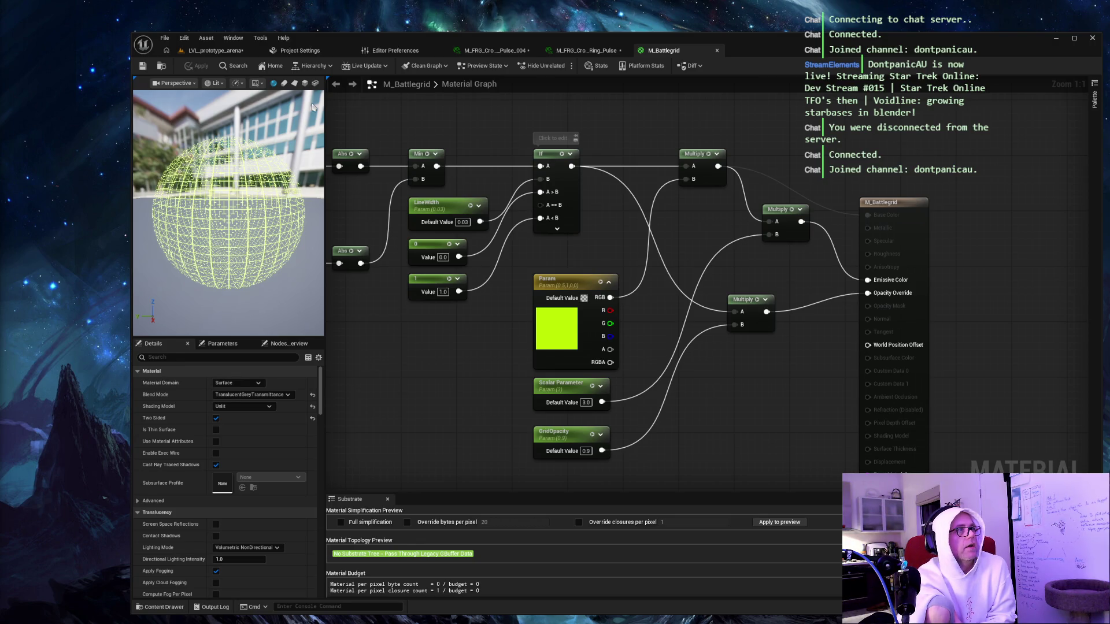
{"action": "left_click", "coordinate": [589, 52]}
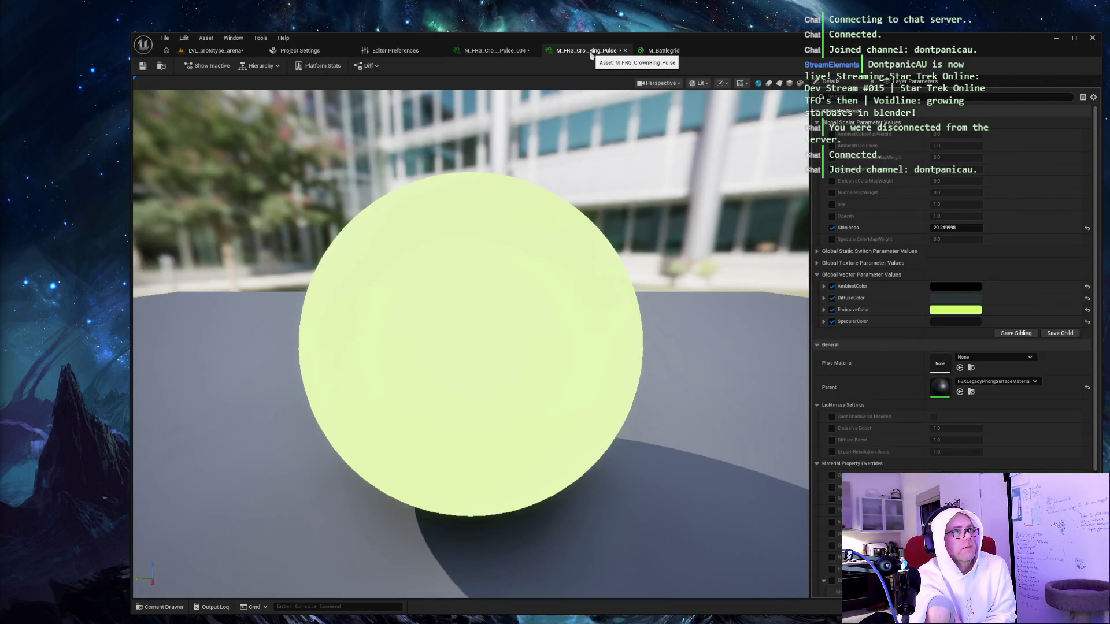
{"action": "left_click", "coordinate": [717, 51]}
{"action": "left_click", "coordinate": [224, 52]}
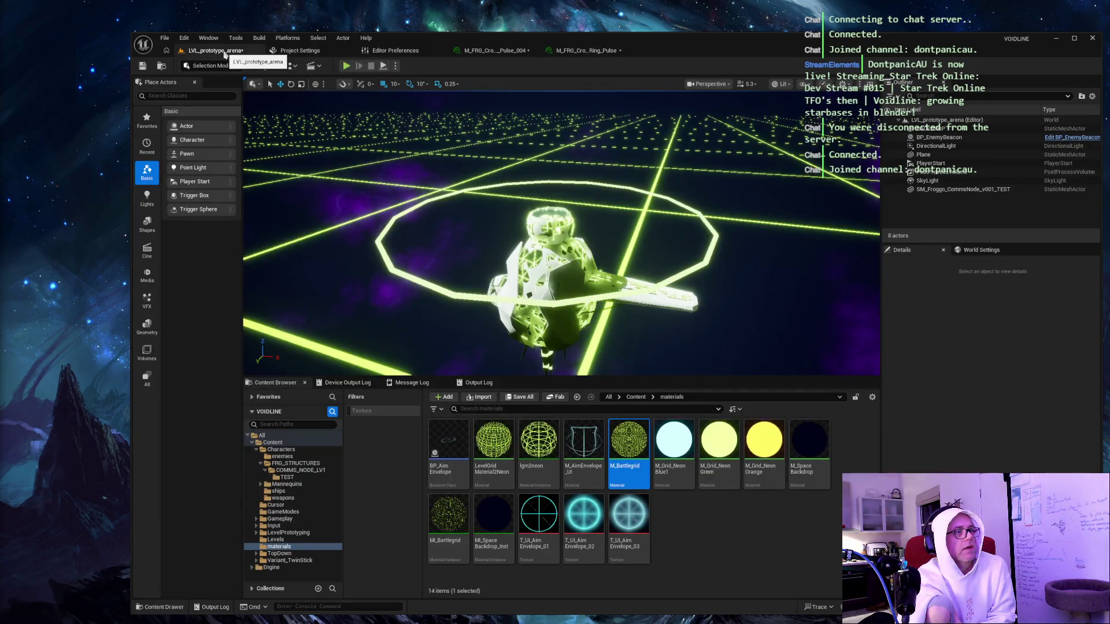
Show the COMMS_NODE_LV1 TEST folder, select M_FRG_CrownRing_Pulse_004, then select the CommsNode starbase in the viewport.
{"action": "left_click", "coordinate": [296, 478]}
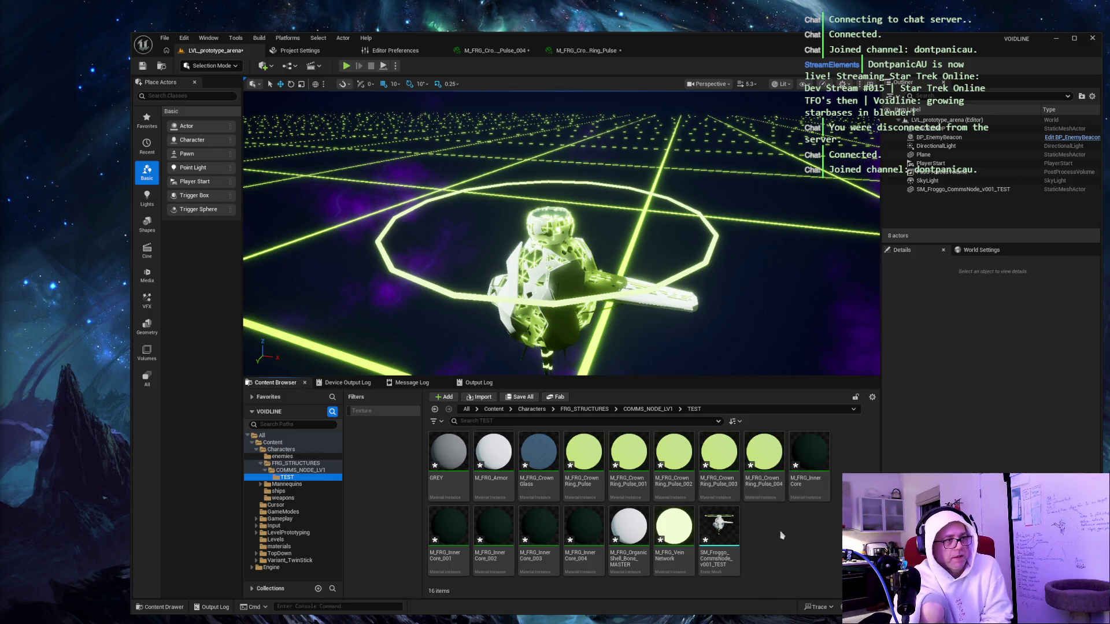
{"action": "left_click", "coordinate": [766, 459]}
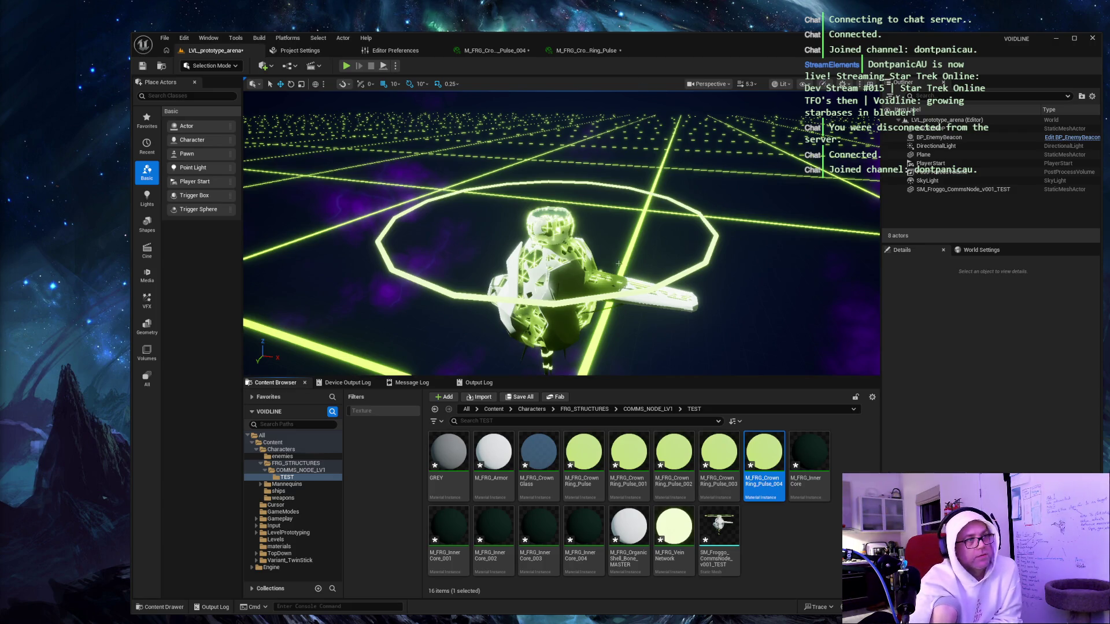
{"action": "mouse_move", "coordinate": [720, 208]}
{"action": "left_mouse_down"}
{"action": "mouse_move", "coordinate": [751, 202]}
{"action": "mouse_move", "coordinate": [740, 161]}
{"action": "mouse_move", "coordinate": [705, 196]}
{"action": "left_mouse_up"}
{"action": "left_click", "coordinate": [570, 256]}
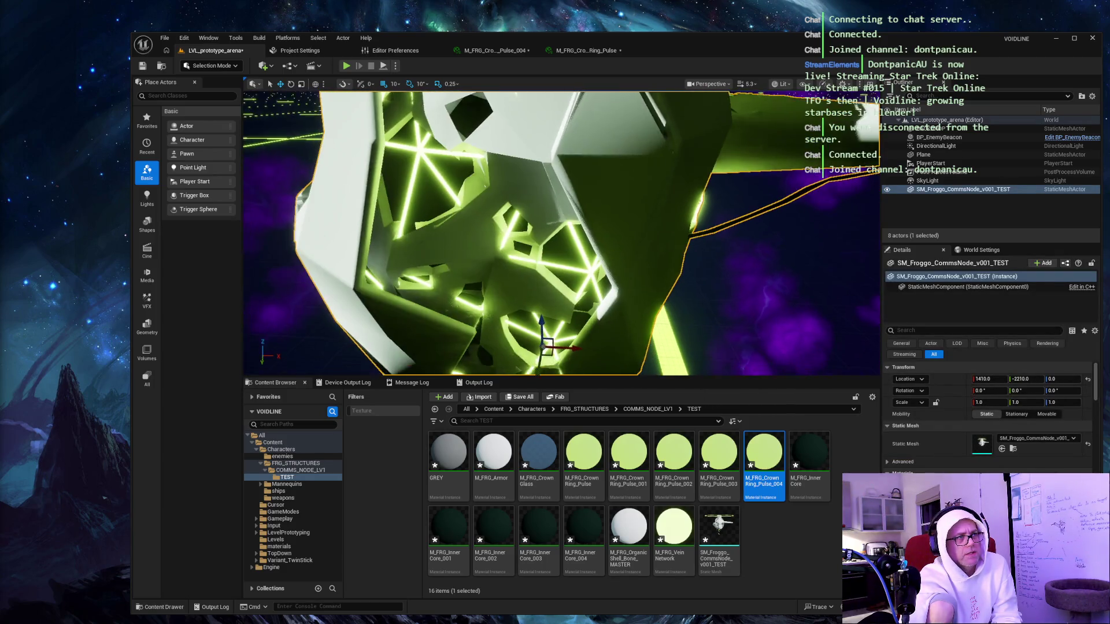
{"action": "left_click_drag", "start_coordinate": [570, 256], "coordinate": [555, 243]}
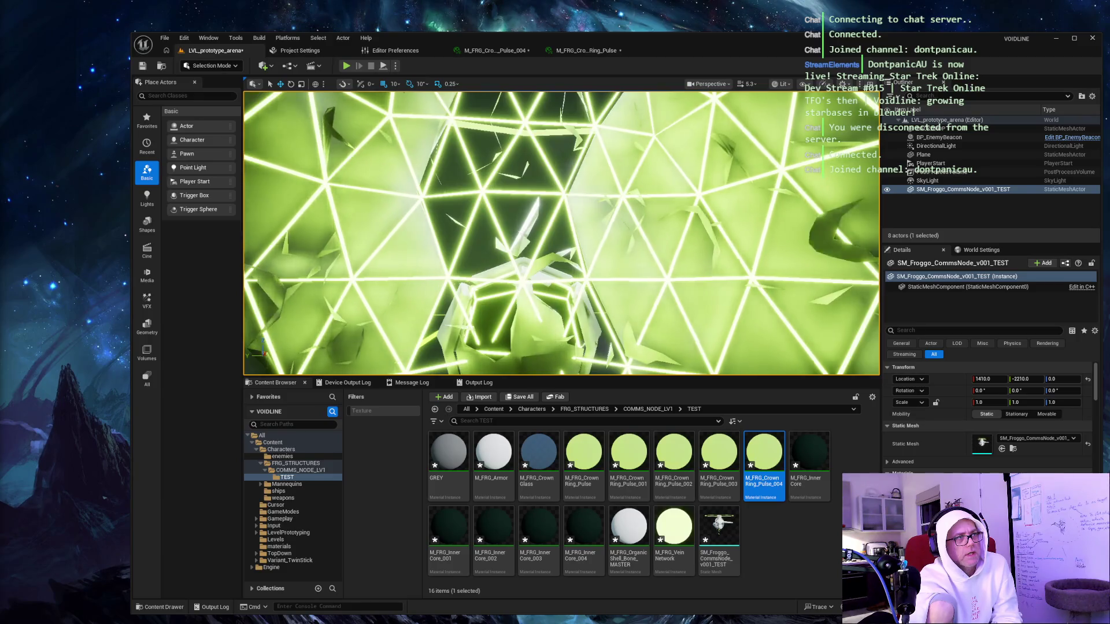
{"action": "left_click_drag", "start_coordinate": [555, 243], "coordinate": [537, 226]}
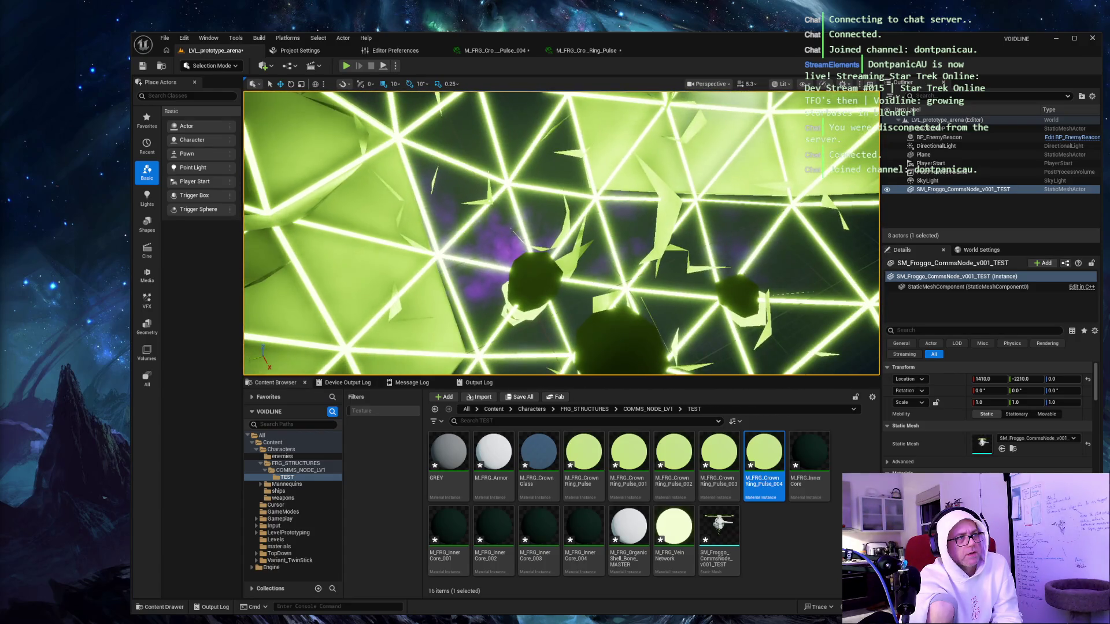
{"action": "left_click_drag", "start_coordinate": [538, 226], "coordinate": [535, 222]}
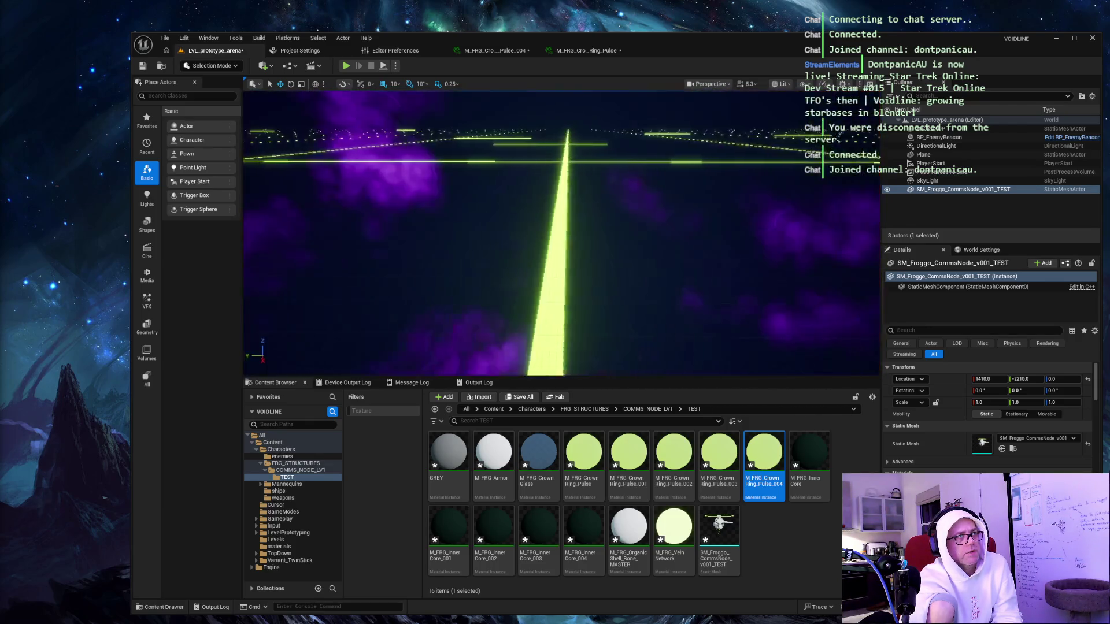
{"action": "key", "text": "f"}
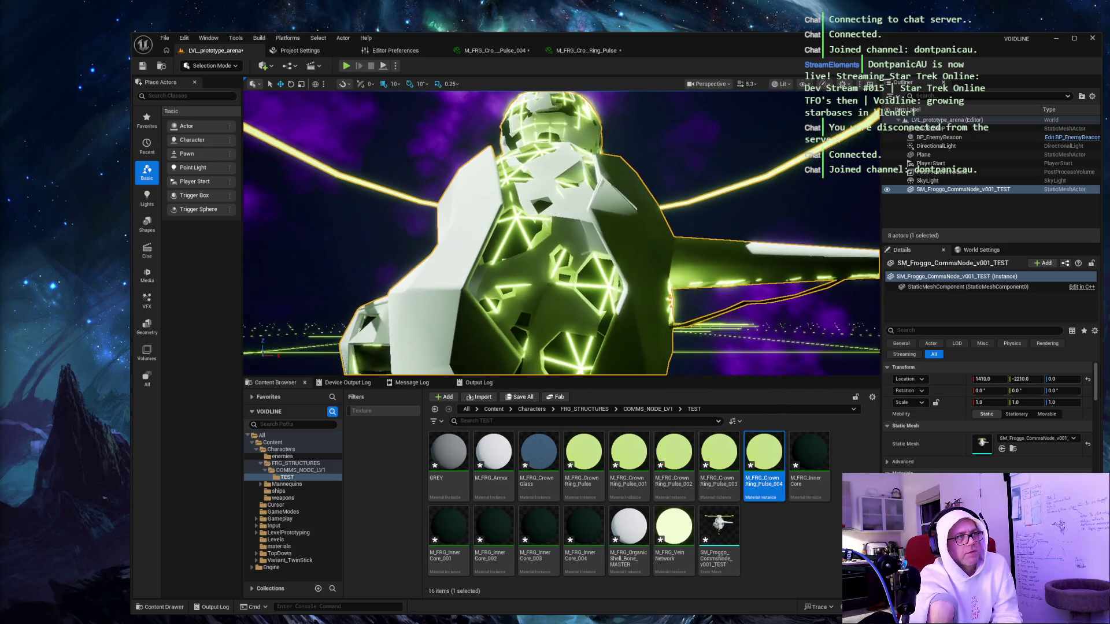
{"action": "mouse_move", "coordinate": [555, 232]}
{"action": "left_mouse_down"}
{"action": "mouse_move", "coordinate": [520, 231]}
{"action": "mouse_move", "coordinate": [509, 208]}
{"action": "left_mouse_up"}
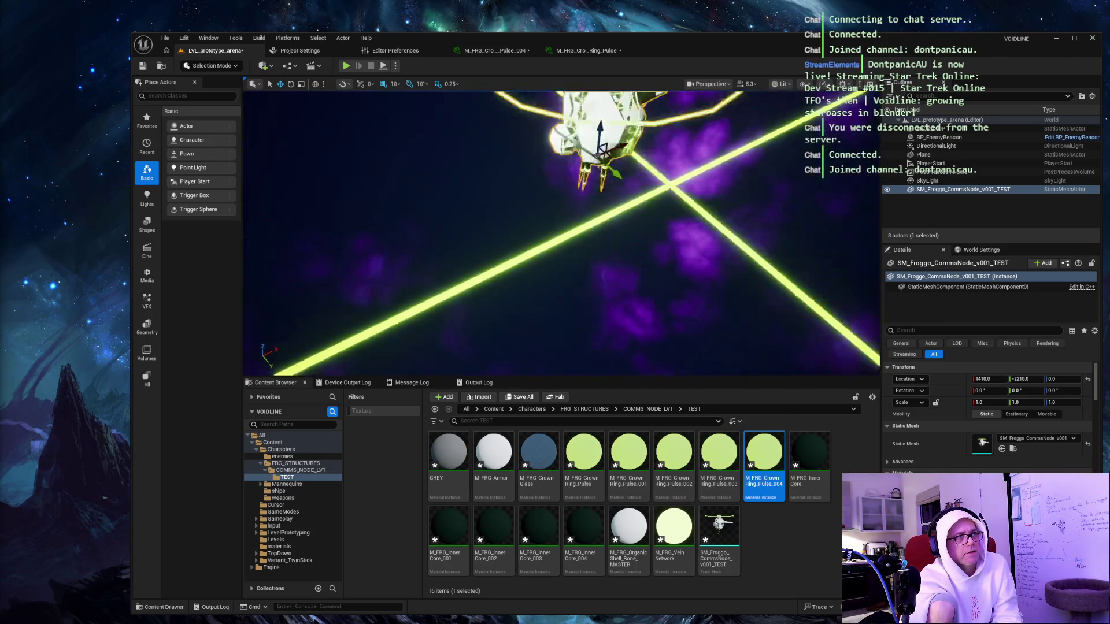
{"action": "left_click", "coordinate": [693, 224]}
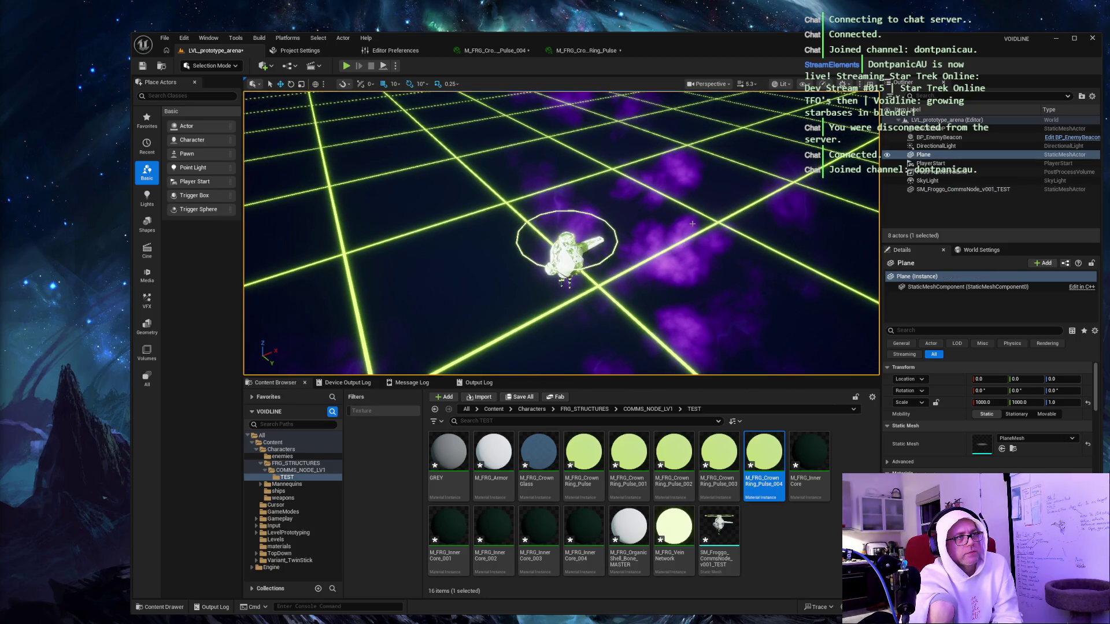
{"action": "scroll", "coordinate": [560, 231], "scroll_direction": "up", "scroll_amount": 5}
{"action": "mouse_move", "coordinate": [561, 231]}
{"action": "left_mouse_down"}
{"action": "mouse_move", "coordinate": [537, 220]}
{"action": "mouse_move", "coordinate": [584, 243]}
{"action": "mouse_move", "coordinate": [550, 231]}
{"action": "mouse_move", "coordinate": [532, 237]}
{"action": "mouse_move", "coordinate": [532, 254]}
{"action": "mouse_move", "coordinate": [514, 249]}
{"action": "mouse_move", "coordinate": [526, 237]}
{"action": "mouse_move", "coordinate": [446, 163]}
{"action": "left_mouse_up"}
{"action": "left_click", "coordinate": [913, 218]}
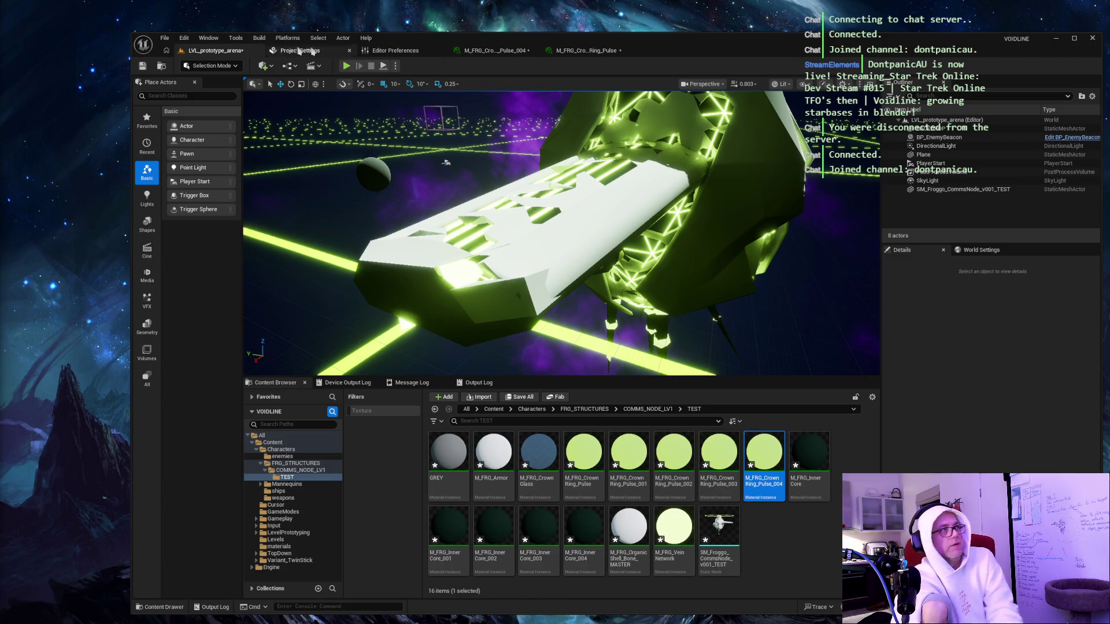
{"action": "key", "text": "ctrl+Print"}
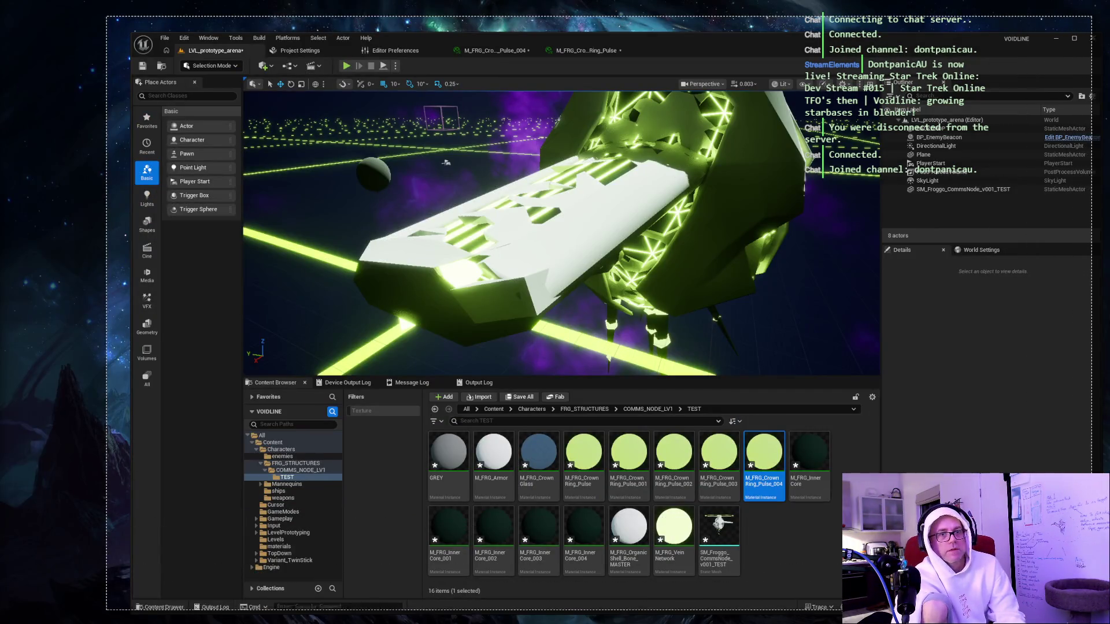
{"action": "left_click", "coordinate": [445, 162]}
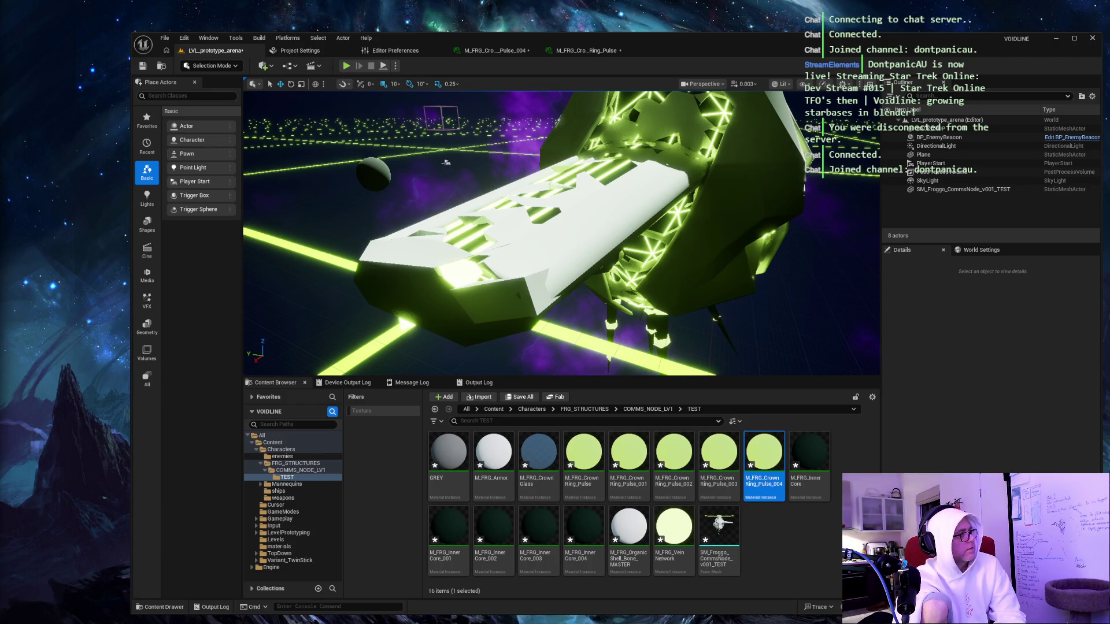
{"action": "left_click", "coordinate": [446, 163]}
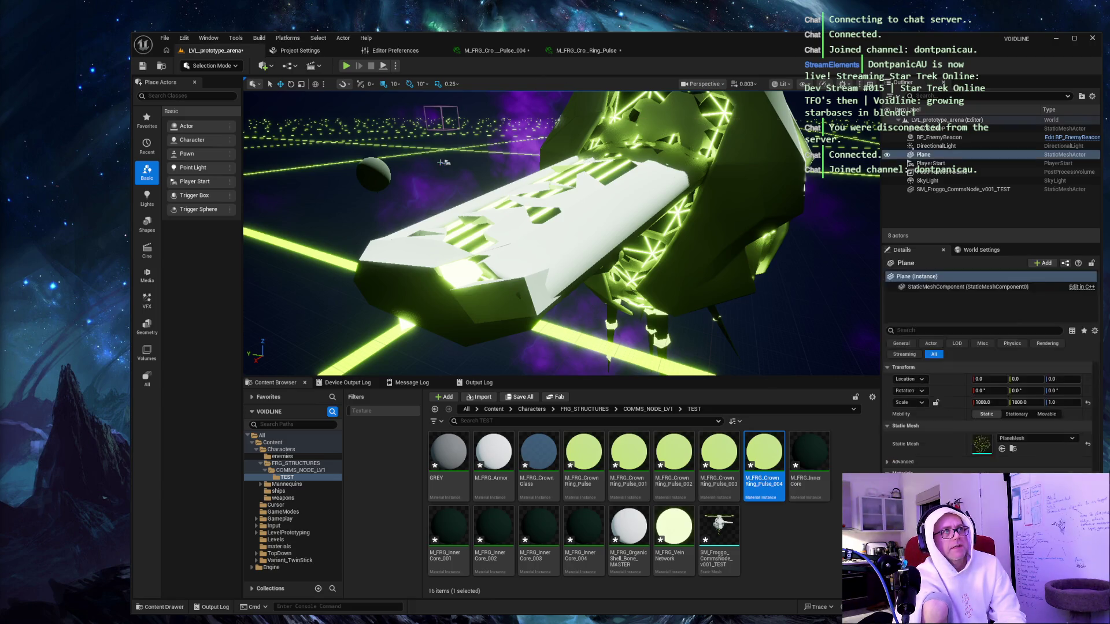
{"action": "left_click", "coordinate": [945, 222]}
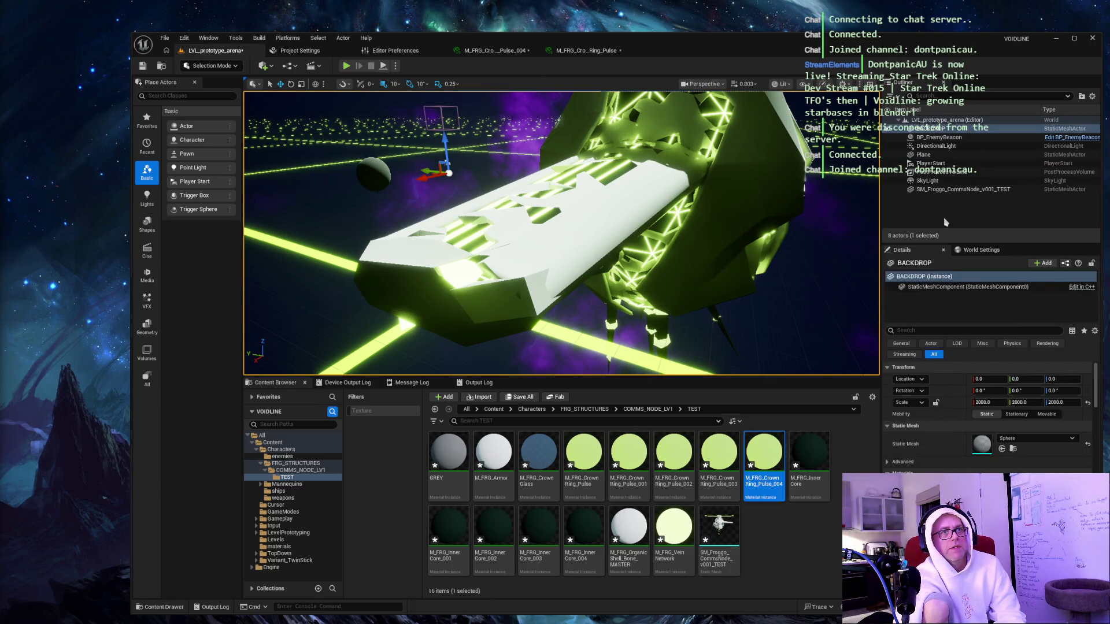
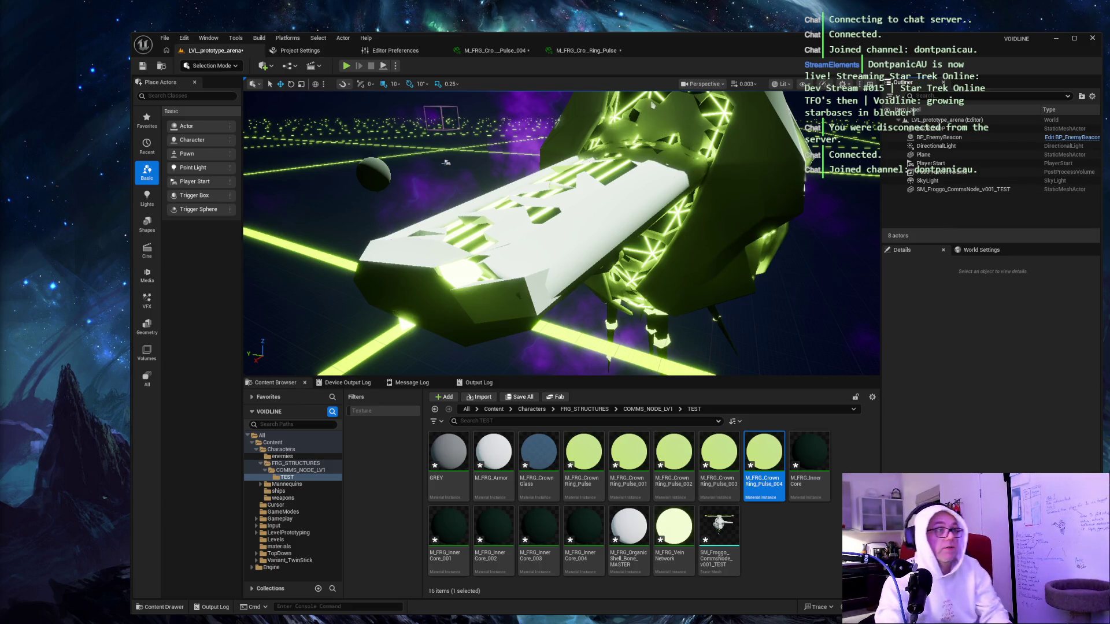
Orbit the camera to view the comms node station from afar, diagonally over the neon grid.
{"action": "mouse_move", "coordinate": [561, 231]}
{"action": "left_mouse_down"}
{"action": "mouse_move", "coordinate": [613, 232]}
{"action": "mouse_move", "coordinate": [671, 211]}
{"action": "mouse_move", "coordinate": [693, 222]}
{"action": "left_mouse_up"}
{"action": "mouse_move", "coordinate": [323, 300]}
{"action": "left_mouse_down"}
{"action": "mouse_move", "coordinate": [363, 301]}
{"action": "mouse_move", "coordinate": [457, 196]}
{"action": "left_mouse_up"}
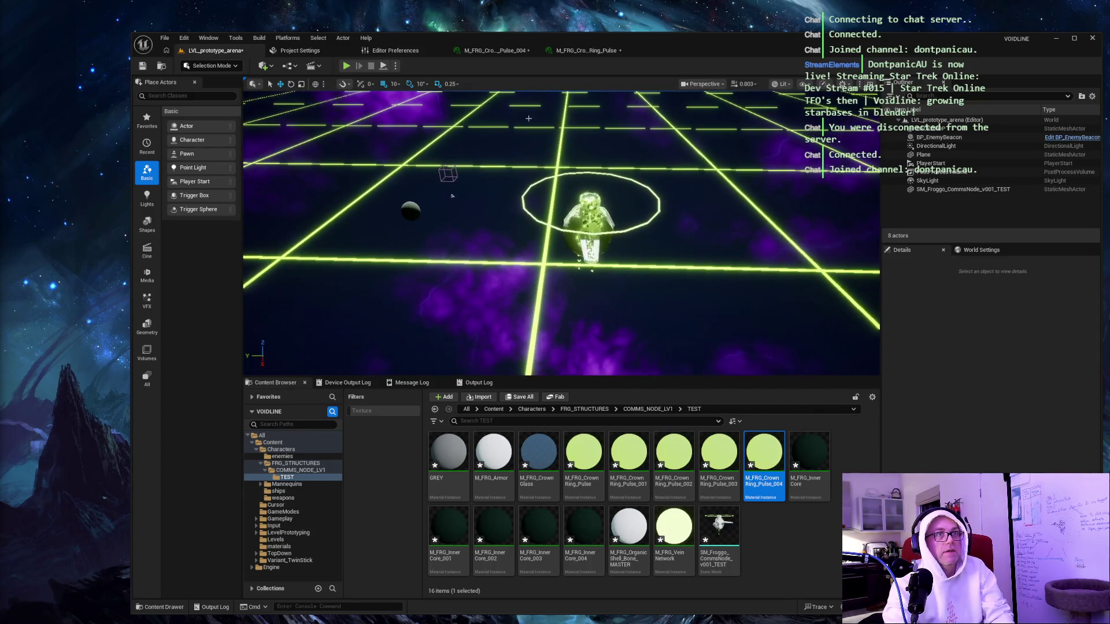
Hide the Plane actor in the Outliner and move the camera closer to the glowing station.
{"action": "left_click", "coordinate": [977, 154]}
{"action": "left_click", "coordinate": [886, 155]}
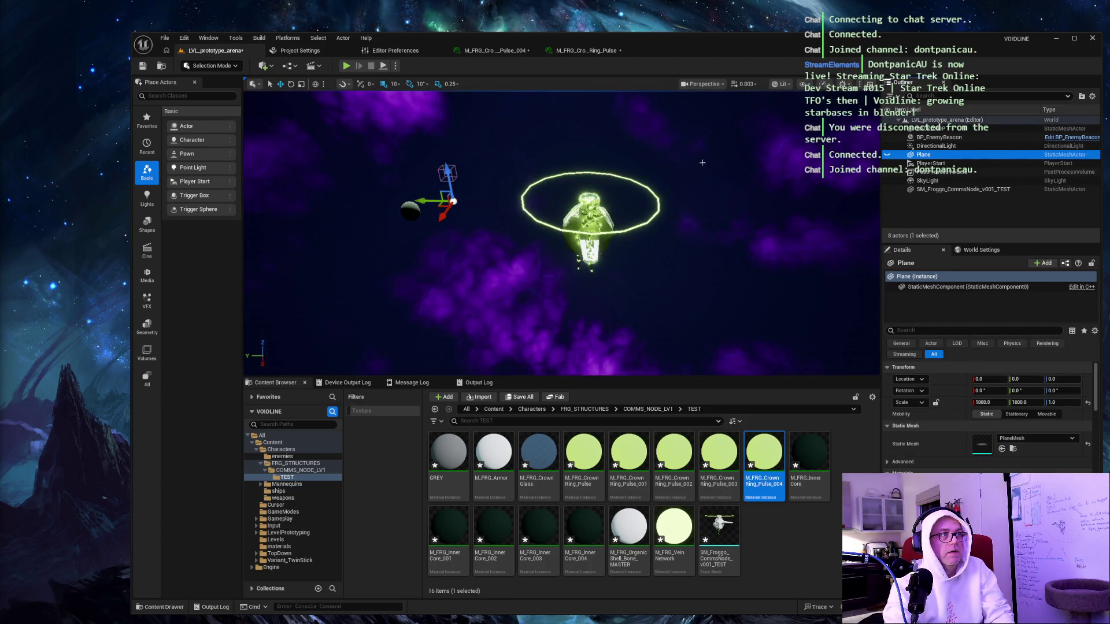
{"action": "left_click", "coordinate": [434, 216]}
{"action": "mouse_move", "coordinate": [434, 215]}
{"action": "left_mouse_down"}
{"action": "mouse_move", "coordinate": [448, 225]}
{"action": "mouse_move", "coordinate": [416, 302]}
{"action": "mouse_move", "coordinate": [469, 201]}
{"action": "mouse_move", "coordinate": [535, 181]}
{"action": "mouse_move", "coordinate": [869, 211]}
{"action": "mouse_move", "coordinate": [635, 220]}
{"action": "mouse_move", "coordinate": [590, 208]}
{"action": "mouse_move", "coordinate": [246, 255]}
{"action": "mouse_move", "coordinate": [532, 191]}
{"action": "mouse_move", "coordinate": [441, 196]}
{"action": "mouse_move", "coordinate": [524, 188]}
{"action": "mouse_move", "coordinate": [523, 153]}
{"action": "mouse_move", "coordinate": [523, 180]}
{"action": "mouse_move", "coordinate": [567, 181]}
{"action": "mouse_move", "coordinate": [550, 168]}
{"action": "mouse_move", "coordinate": [729, 180]}
{"action": "left_mouse_up"}
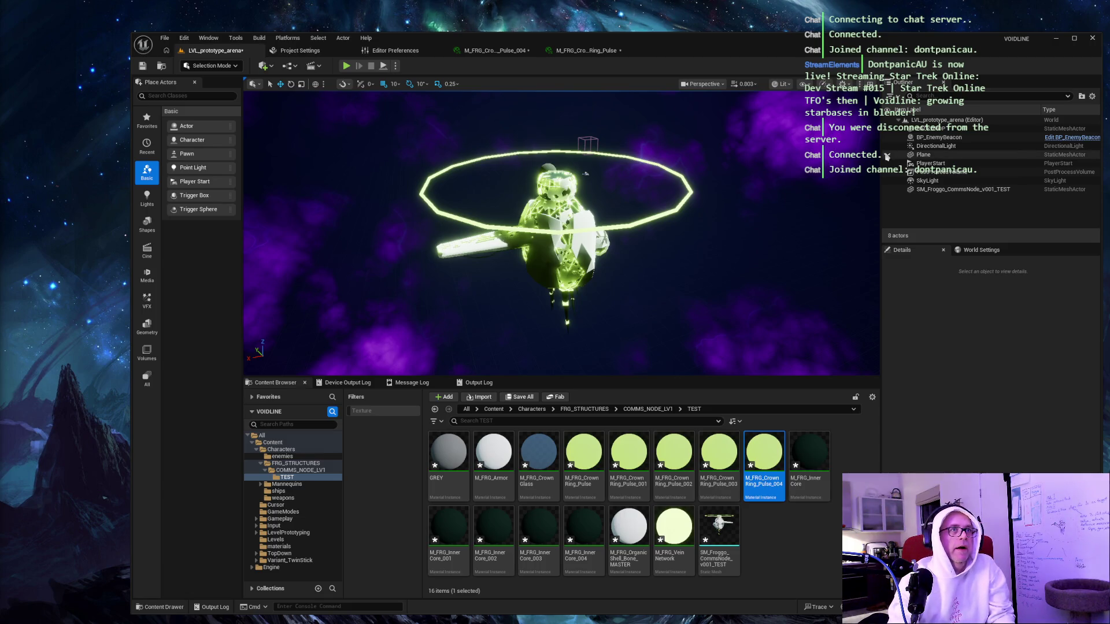
Make the neon grid Plane visible again in the Outliner.
{"action": "left_click", "coordinate": [888, 155]}
{"action": "left_click", "coordinate": [739, 155]}
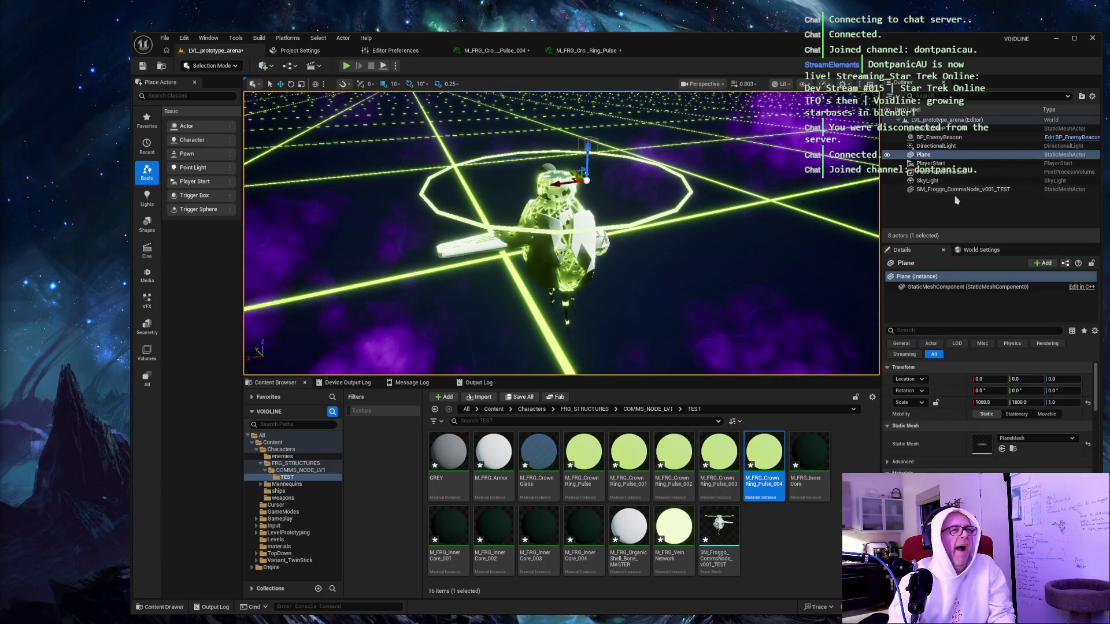
{"action": "left_click", "coordinate": [958, 215]}
Delete the SM_Froggo_CommsNode station mesh from the level.
{"action": "left_click_drag", "start_coordinate": [566, 243], "coordinate": [561, 222]}
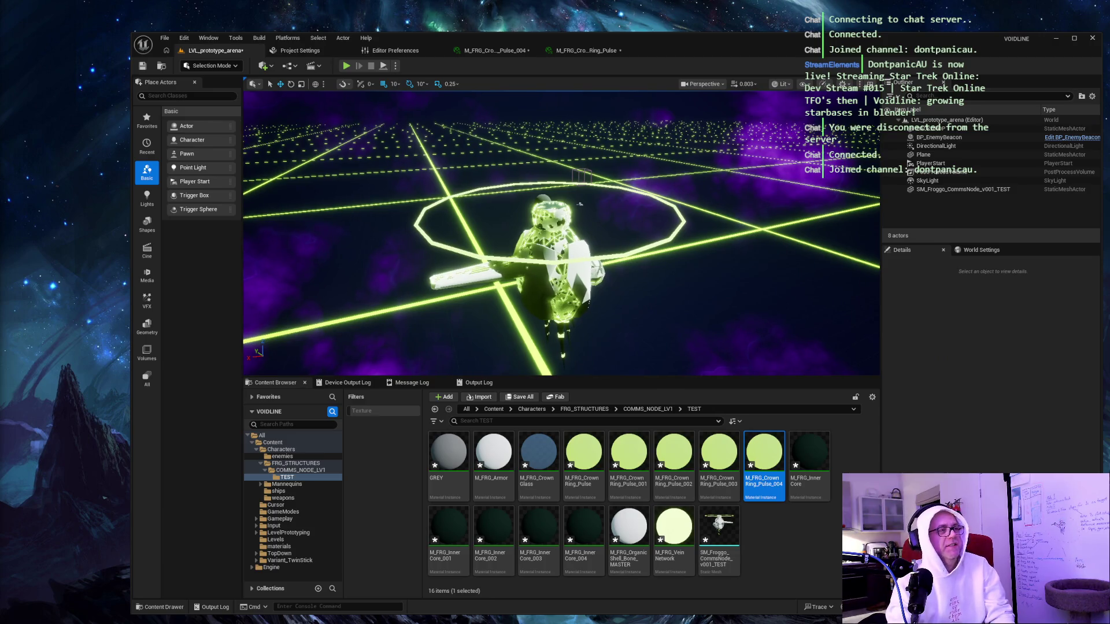
{"action": "left_click", "coordinate": [562, 292]}
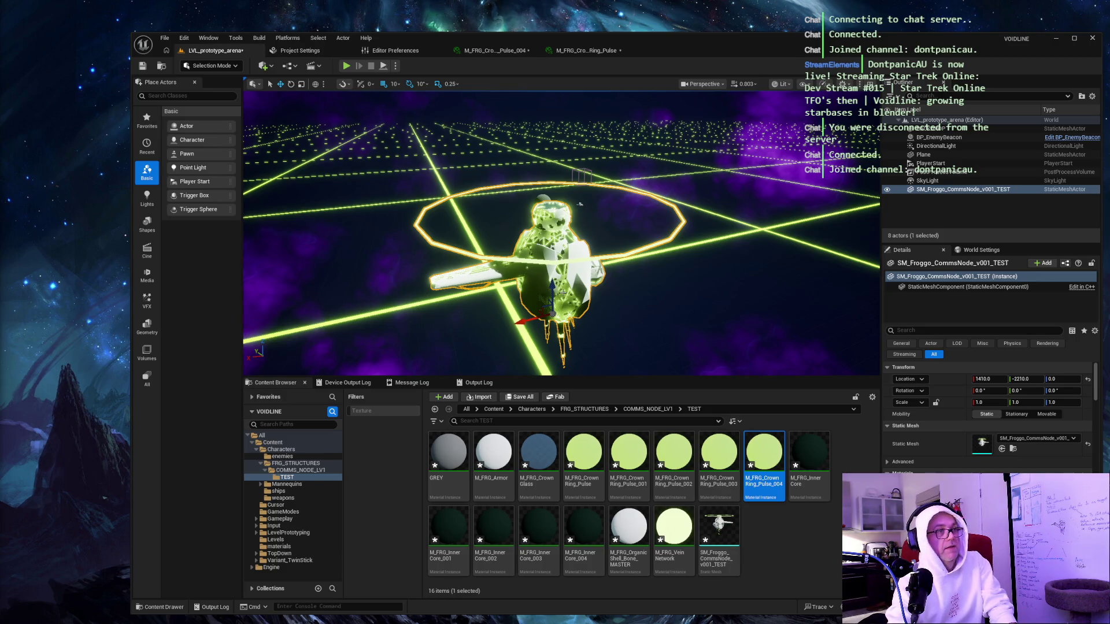
{"action": "key", "text": "Delete"}
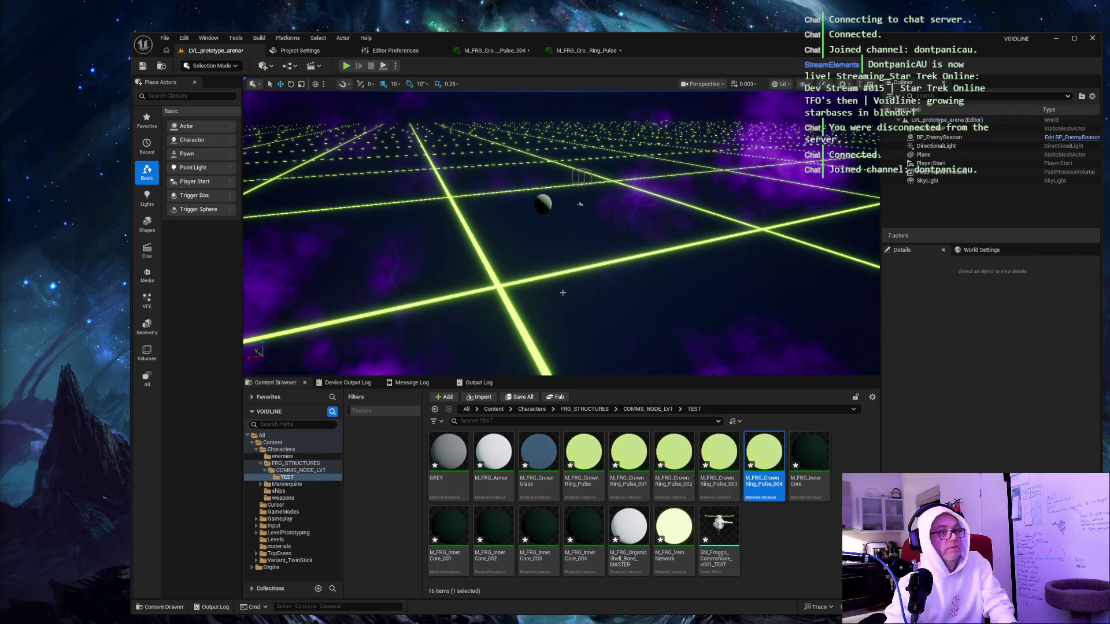